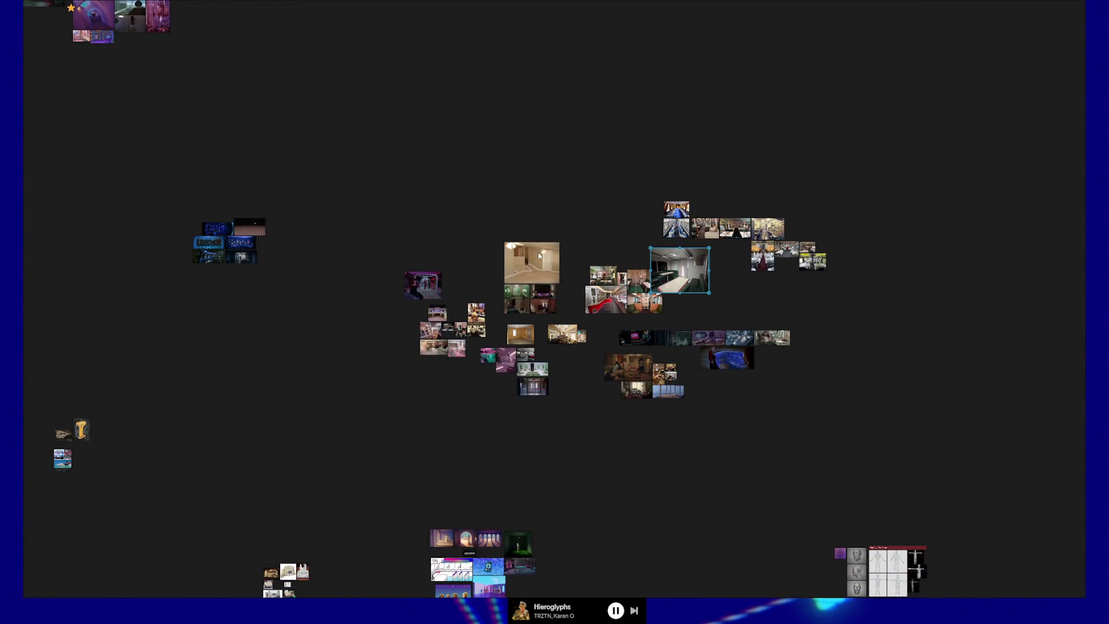
Step: Scale the red train-corridor image down and shift it up among the green-booth train photos
left_click(667, 273)
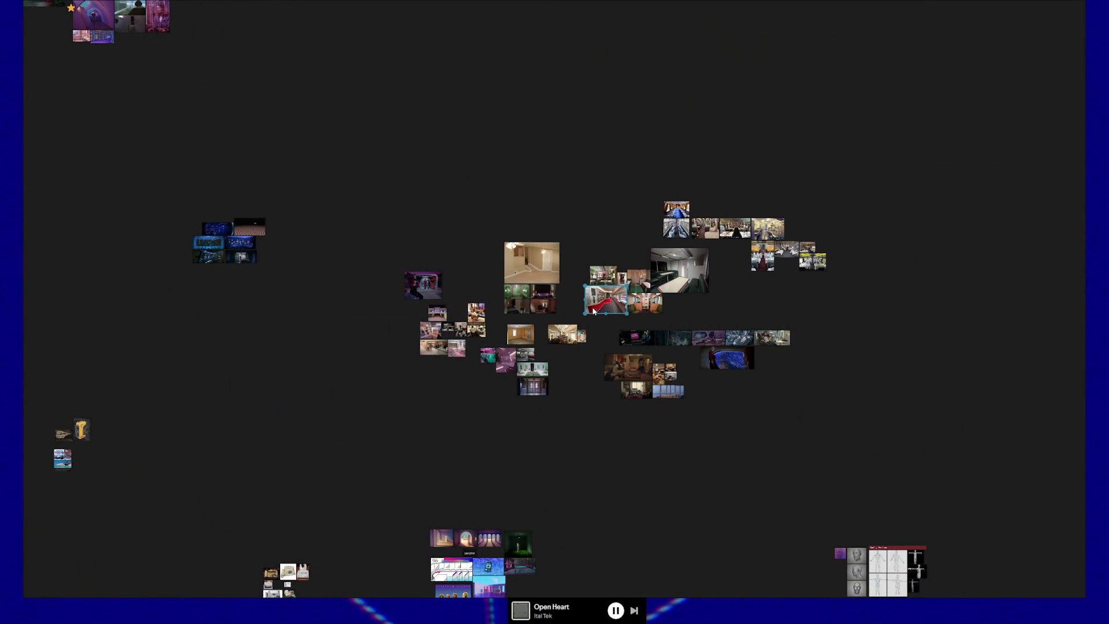
scroll(604, 323, "up", 5)
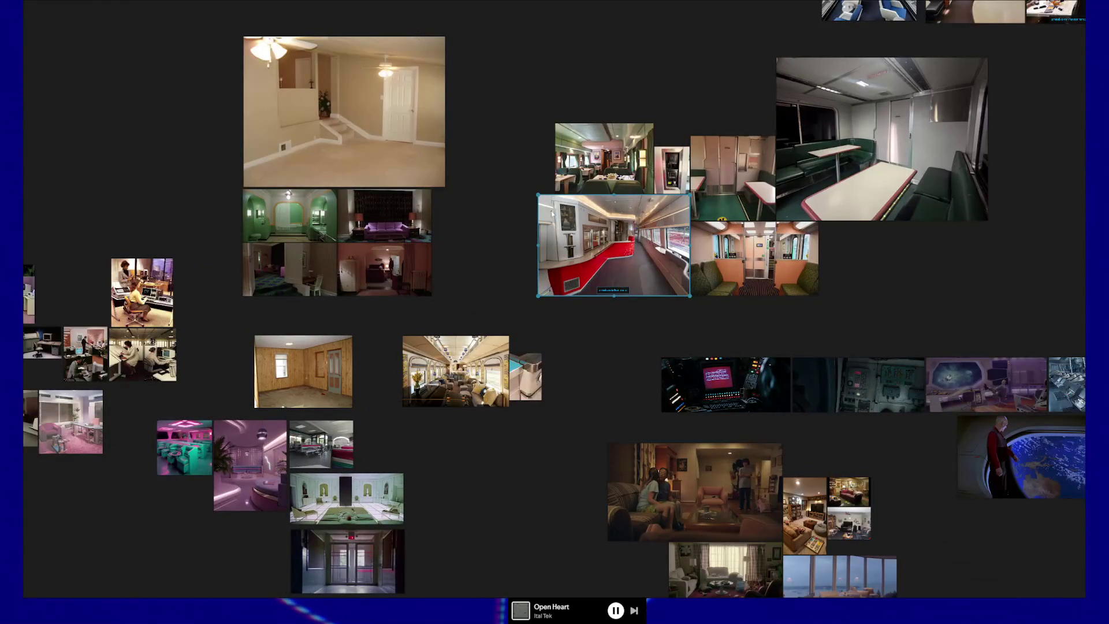
left_click_drag(538, 194, 577, 221)
left_click(661, 313)
left_click_drag(657, 263, 656, 237)
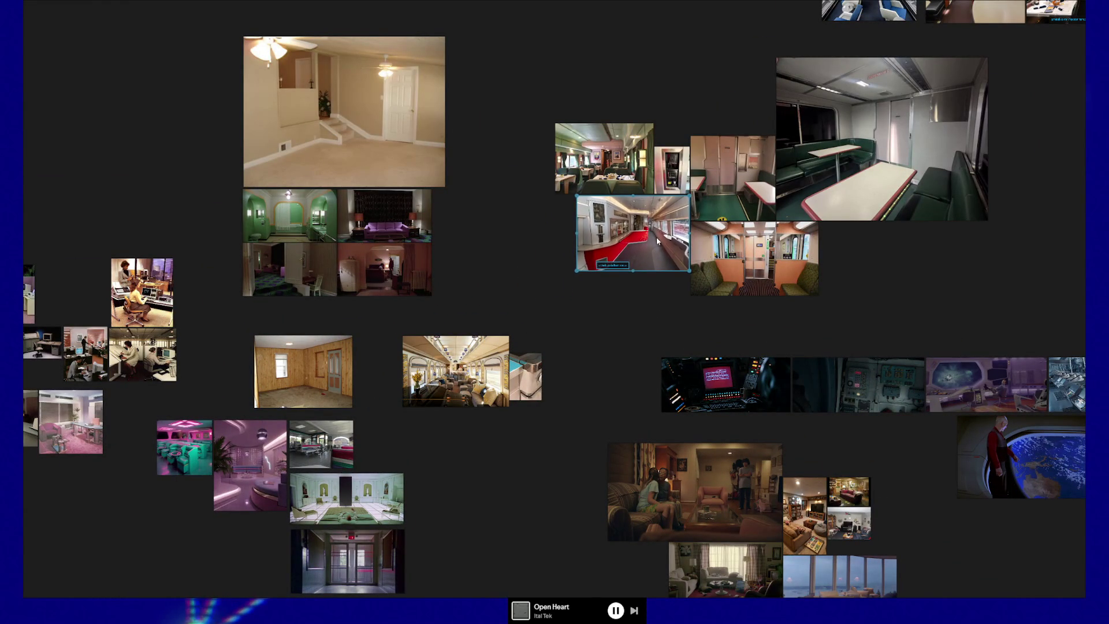
scroll(657, 237, "down", 5)
scroll(620, 338, "down", 3)
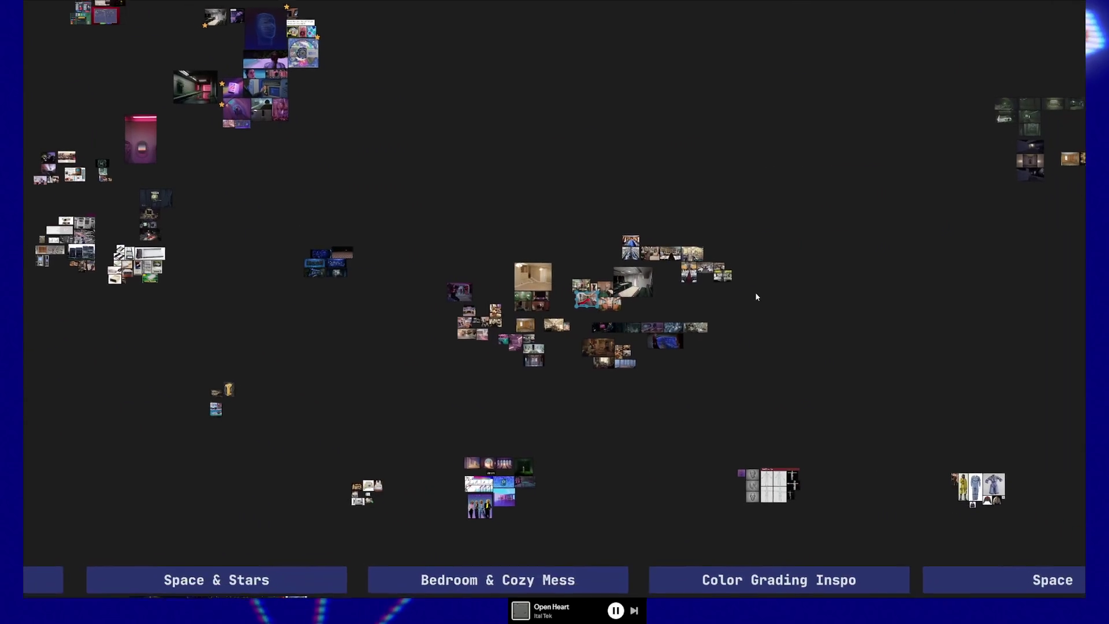
scroll(652, 290, "up", 3)
scroll(627, 298, "up", 3)
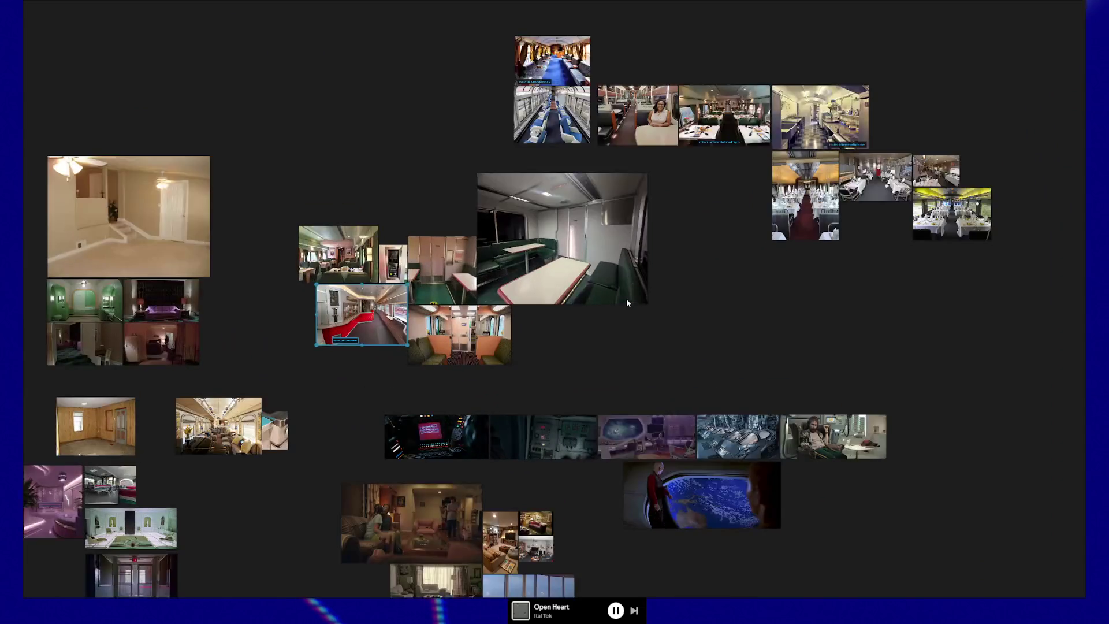
scroll(607, 289, "up", 3)
left_click_drag(665, 250, 608, 383)
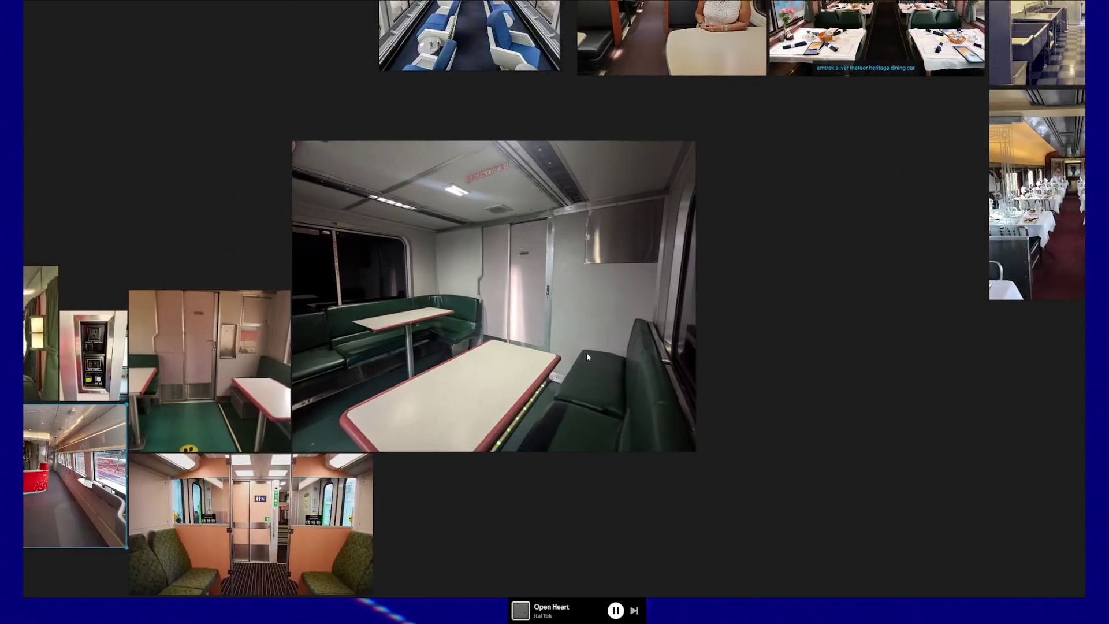
scroll(587, 353, "up", 3)
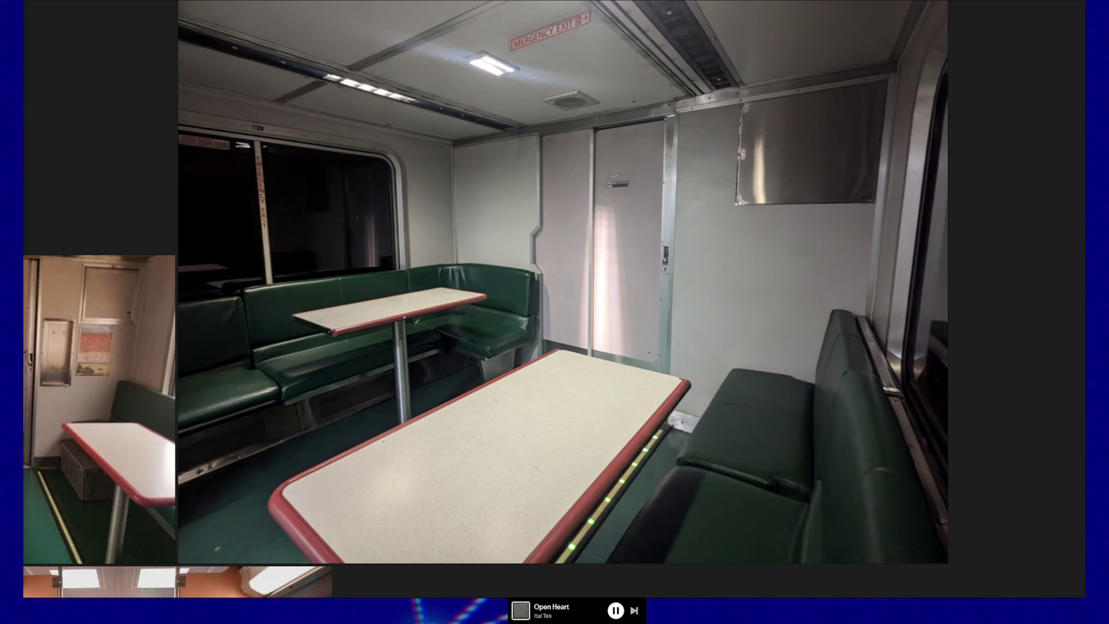
key("alt+Tab")
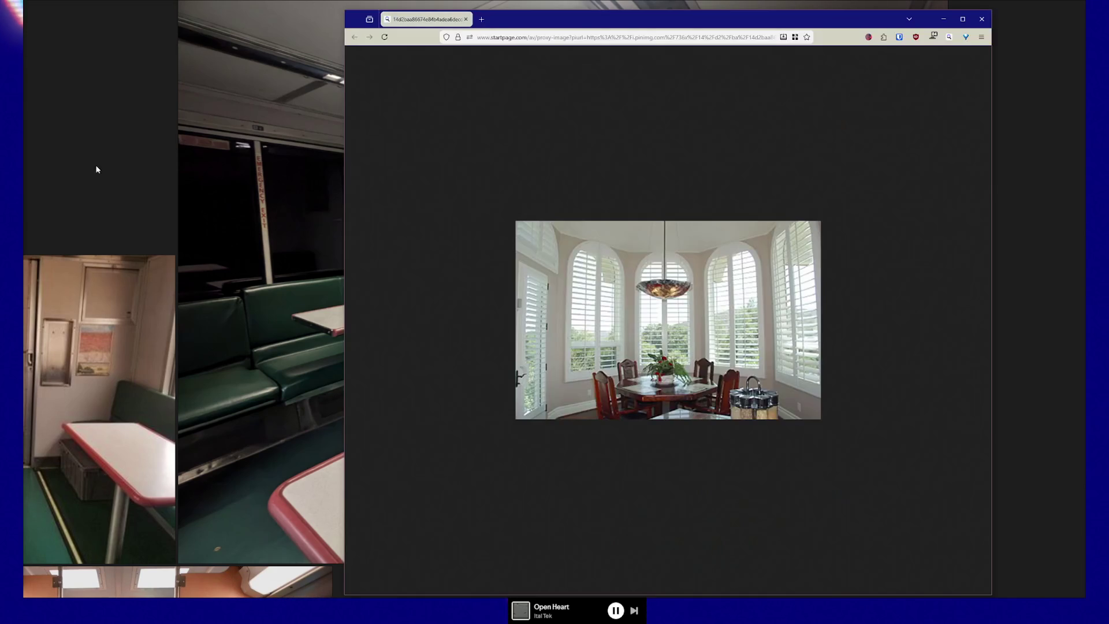
scroll(693, 317, "up", 3, "ctrl")
scroll(693, 317, "up", 2, "ctrl")
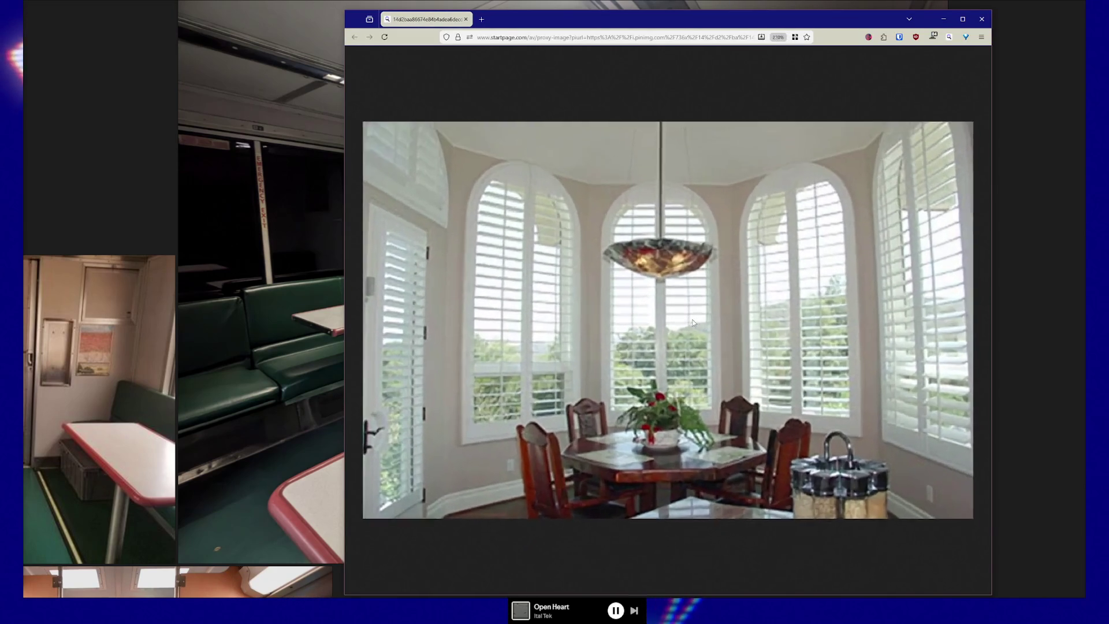
scroll(695, 319, "up", 2, "ctrl")
scroll(694, 321, "up", 1, "ctrl")
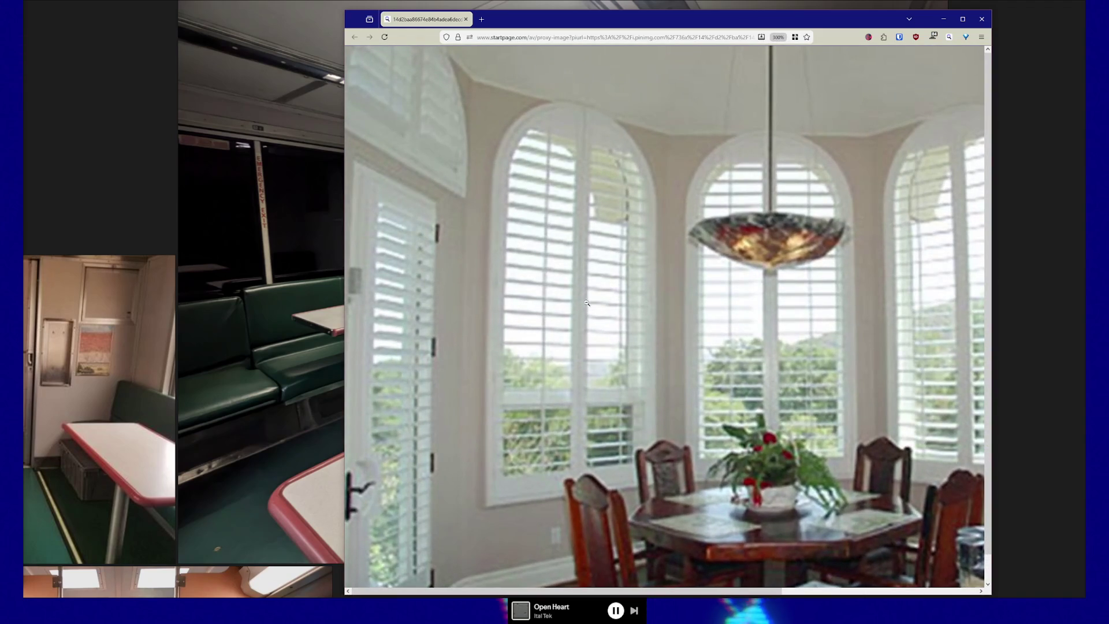
key("alt+Tab")
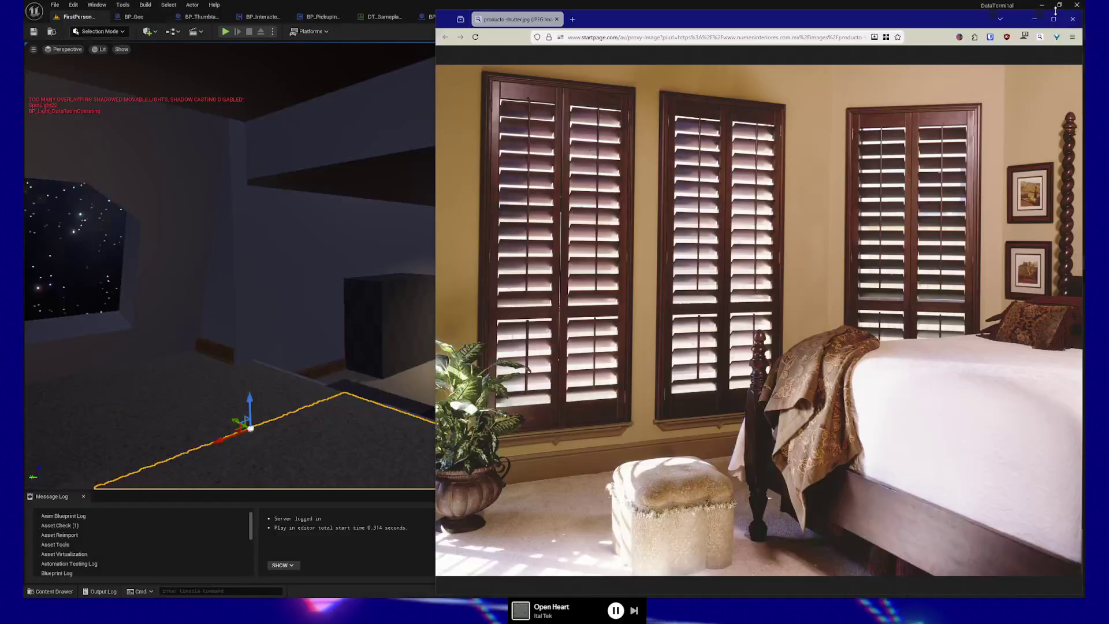
Step: View the wooden shutters photo at full size in the browser, then close it to reveal Unreal
left_click(906, 6)
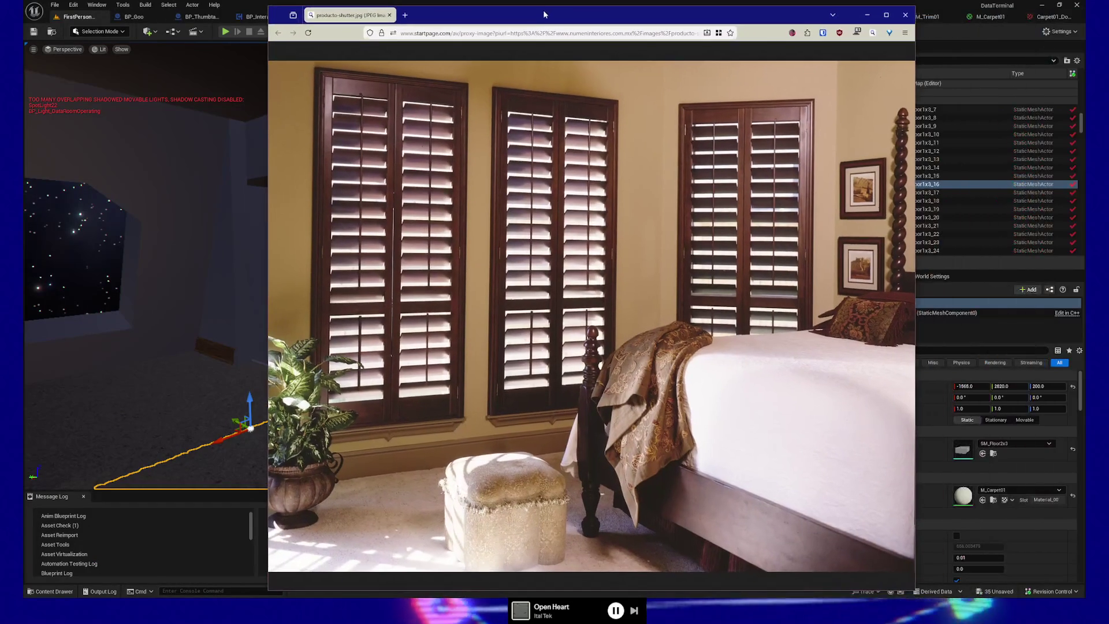
left_click_drag(914, 28, 748, 18)
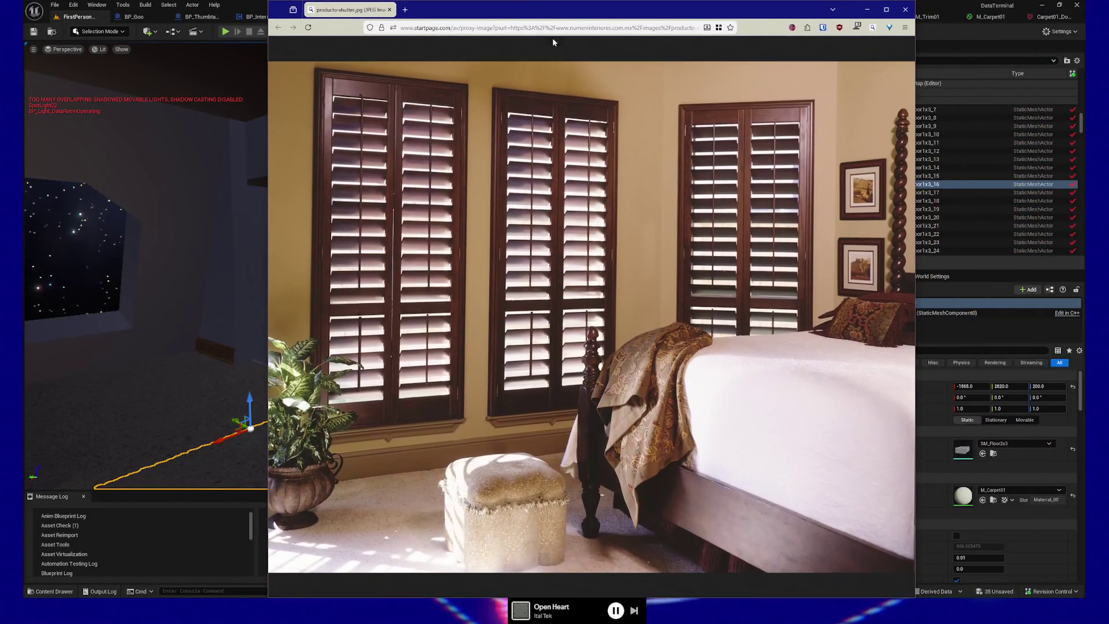
left_click(512, 276)
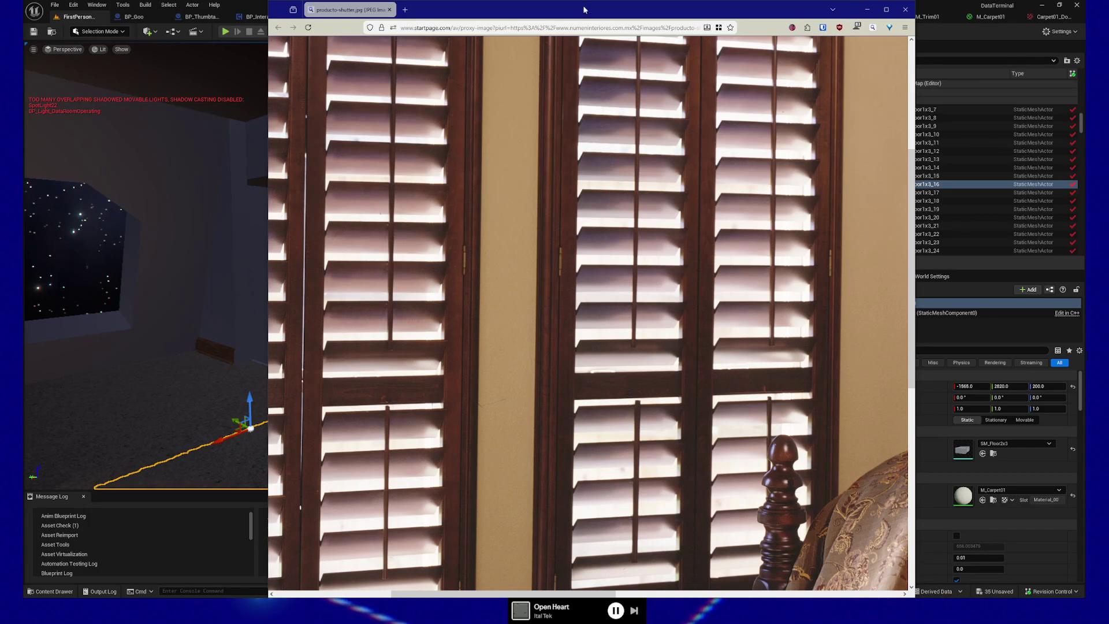
left_click(904, 8)
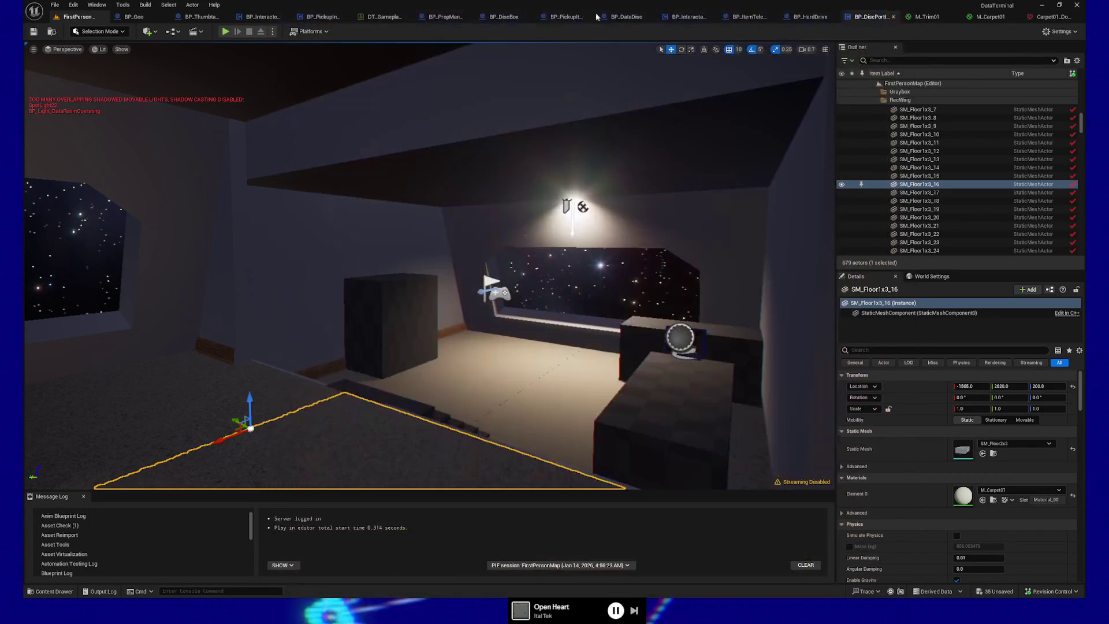
Step: Fly the Unreal camera forward and left through the dim level
mouse_move(433, 259)
right_mouse_down()
mouse_move(348, 252)
mouse_move(494, 352)
right_mouse_up()
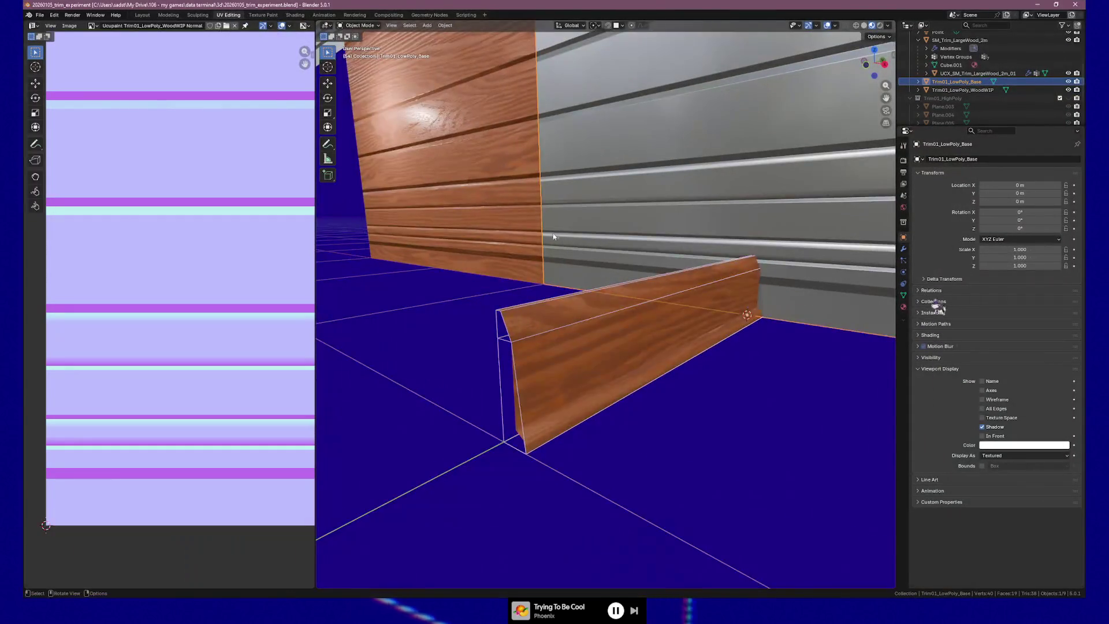
scroll(582, 228, "up", 3)
scroll(602, 192, "up", 2)
Step: Orbit the Blender viewport so the wood wall fills more of the view
mouse_move(602, 193)
middle_mouse_down()
mouse_move(654, 292)
mouse_move(656, 280)
mouse_move(610, 235)
mouse_move(629, 265)
mouse_move(659, 268)
mouse_move(602, 261)
middle_mouse_up()
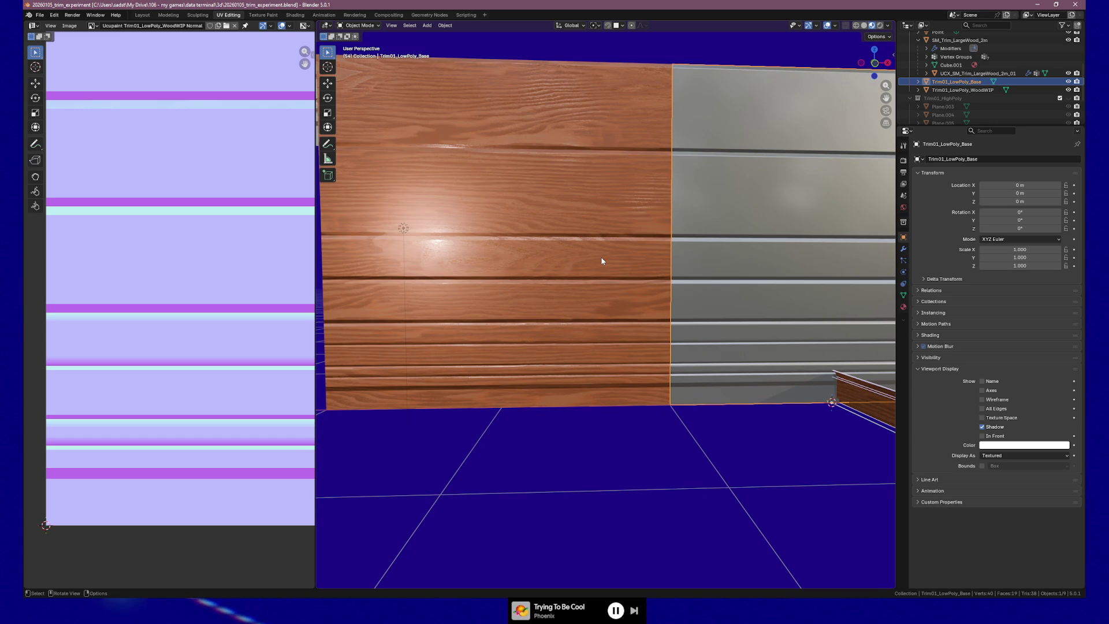
mouse_move(463, 164)
middle_mouse_down()
mouse_move(488, 234)
mouse_move(585, 282)
mouse_move(569, 283)
middle_mouse_up()
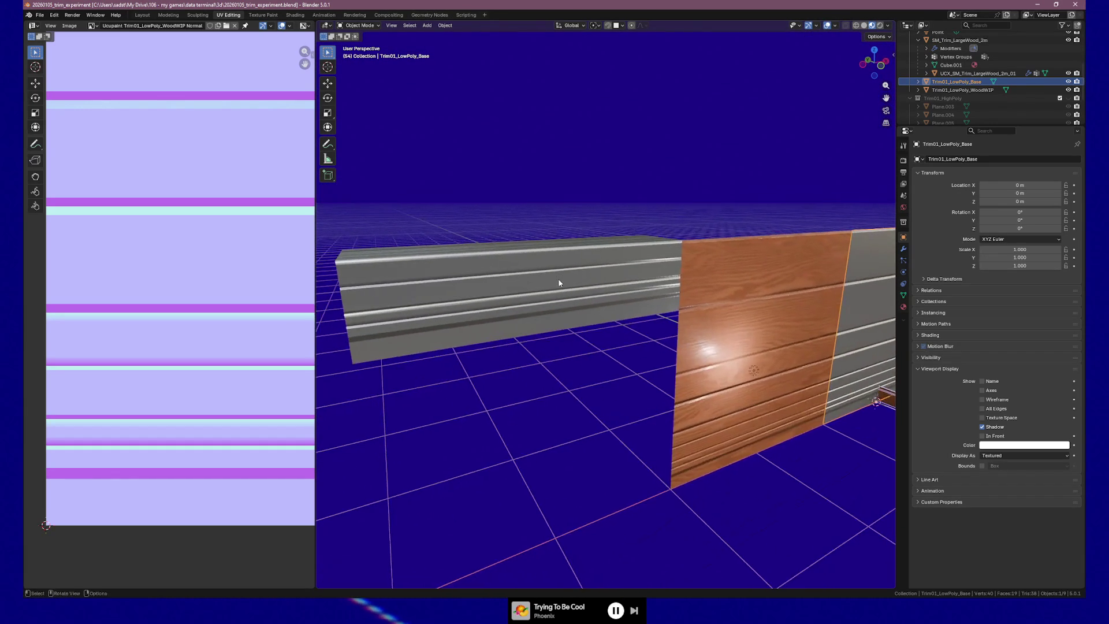
middle_click_drag(569, 283, 572, 286)
left_click_drag(408, 168, 497, 398)
key("Delete")
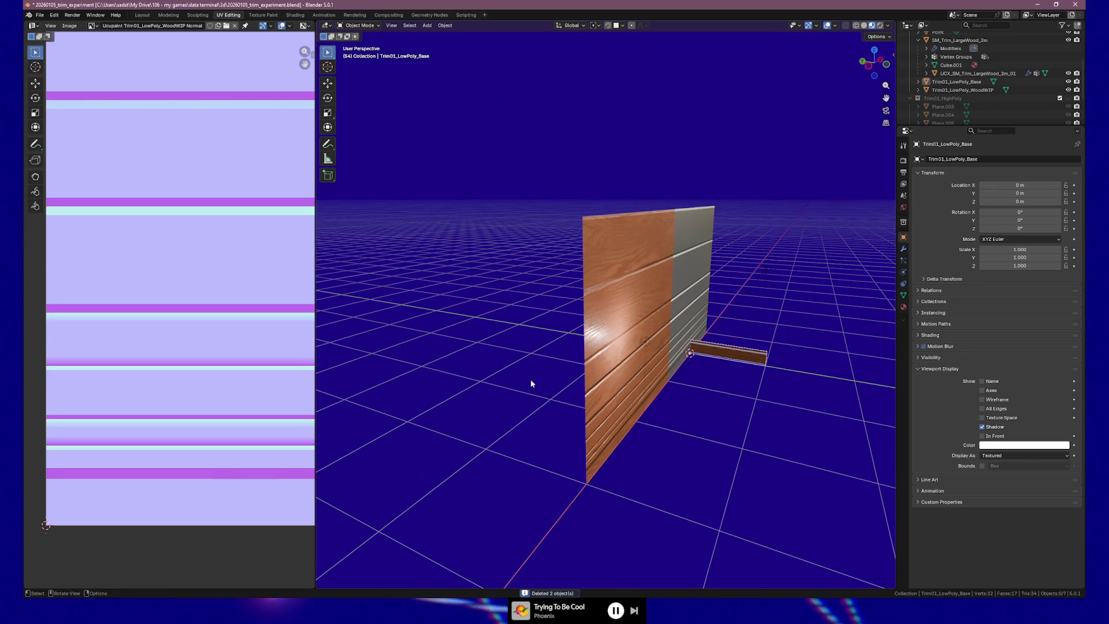
scroll(611, 339, "up", 2)
scroll(607, 339, "up", 1)
scroll(600, 341, "up", 3)
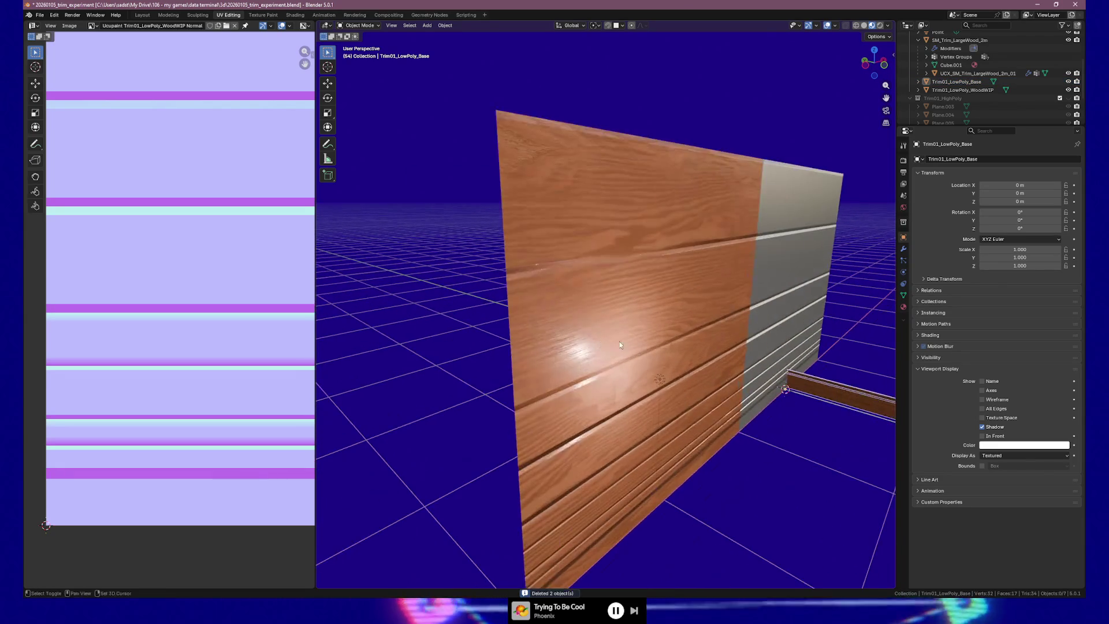
middle_click_drag(620, 341, 583, 309)
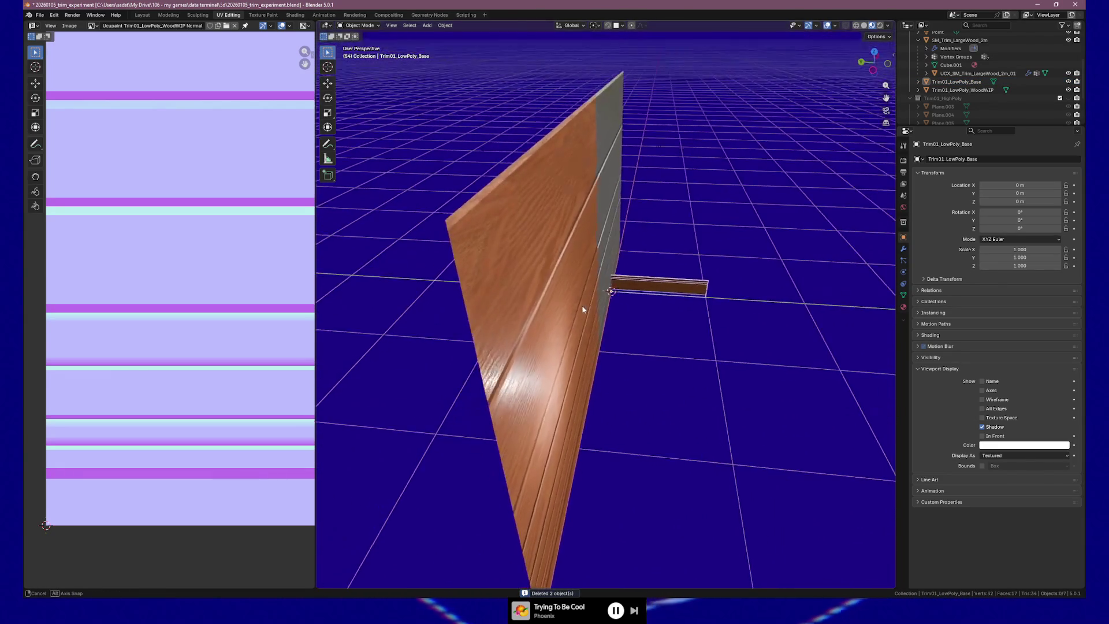
mouse_move(583, 310)
middle_mouse_down()
mouse_move(585, 287)
mouse_move(541, 300)
mouse_move(648, 305)
mouse_move(676, 288)
mouse_move(526, 316)
mouse_move(633, 400)
middle_mouse_up()
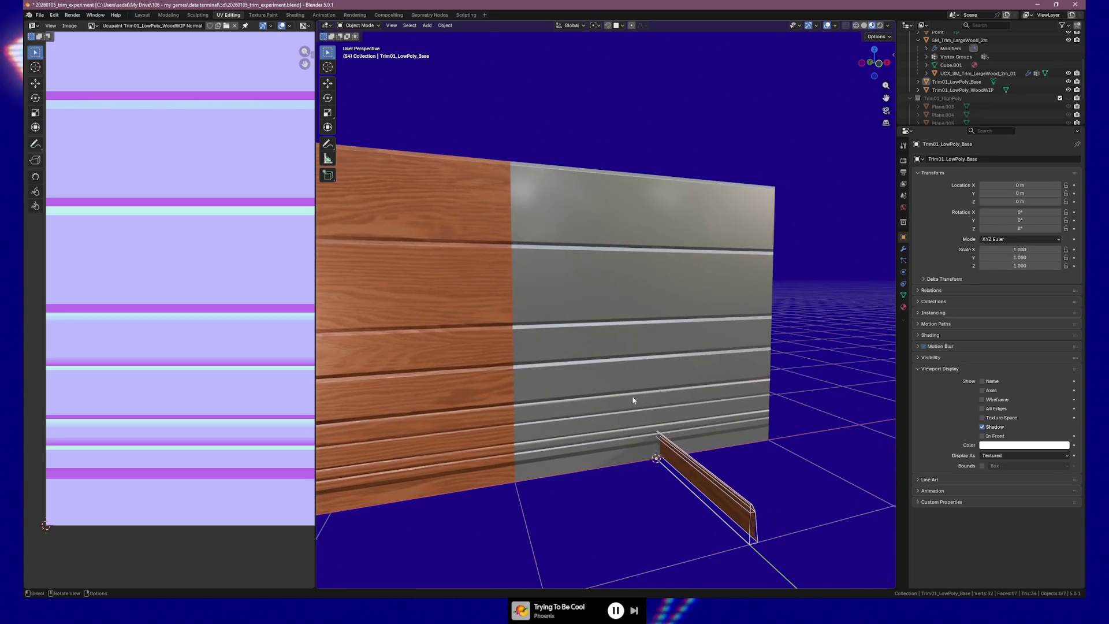
left_click(949, 41)
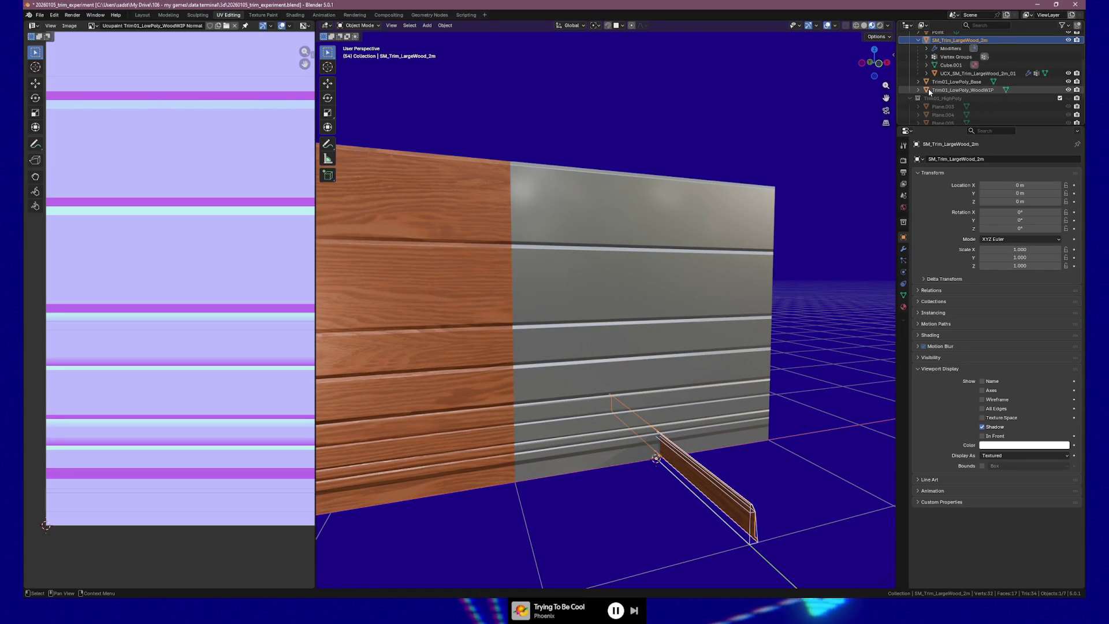
Step: Toggle the WoodWIP panel's visibility, face the wall, and hide the SM_Trim_LargeWood_2m trim piece
left_click(1069, 88)
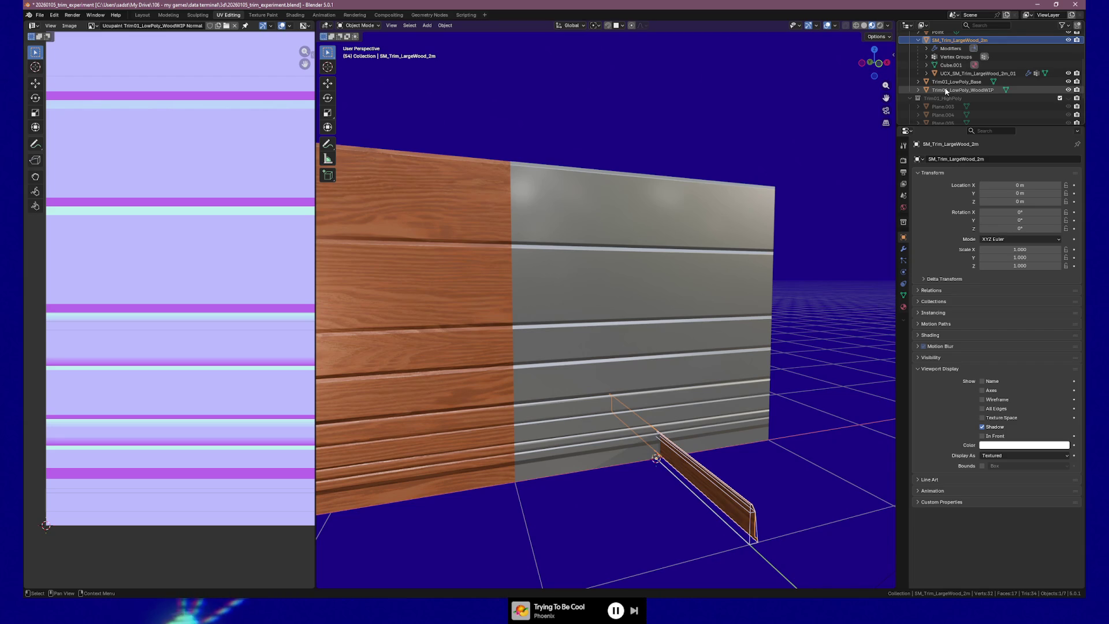
mouse_move(741, 171)
middle_mouse_down()
mouse_move(663, 270)
mouse_move(811, 233)
middle_mouse_up()
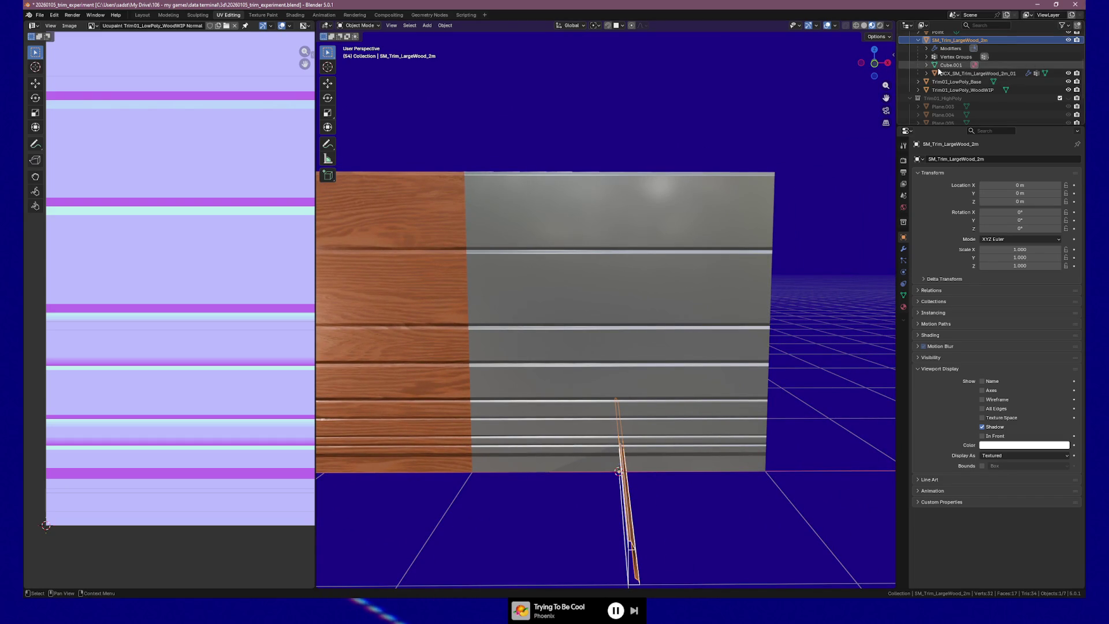
left_click(919, 40)
left_click(1068, 40)
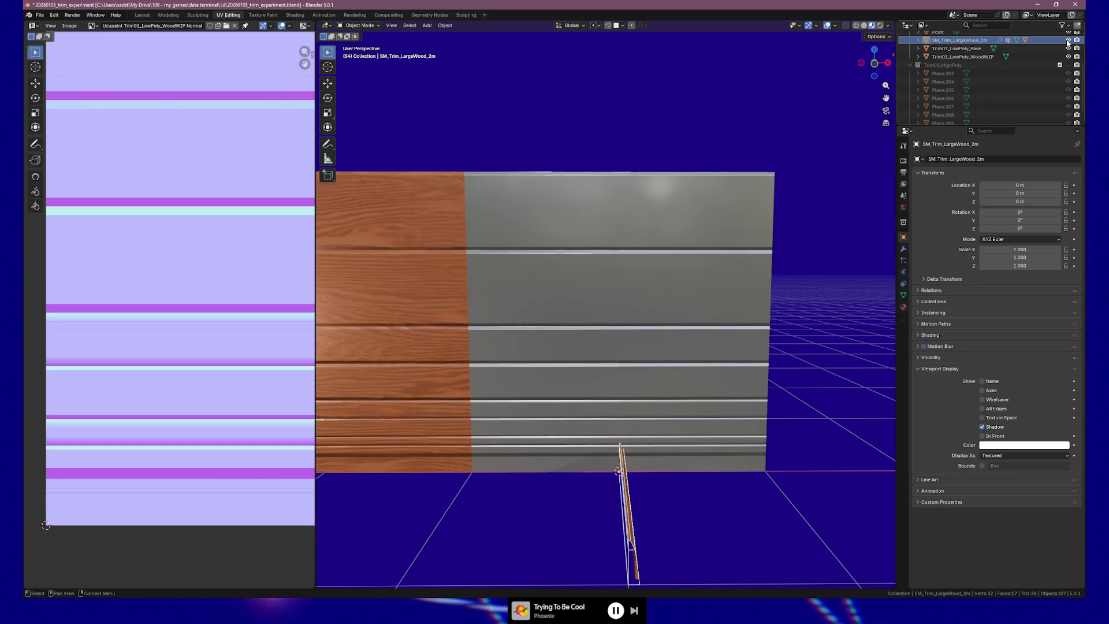
Step: Unhide SM_Trim_LargeWood_2m and select it together with its UCX collision mesh
left_click(1067, 39)
left_click(974, 41)
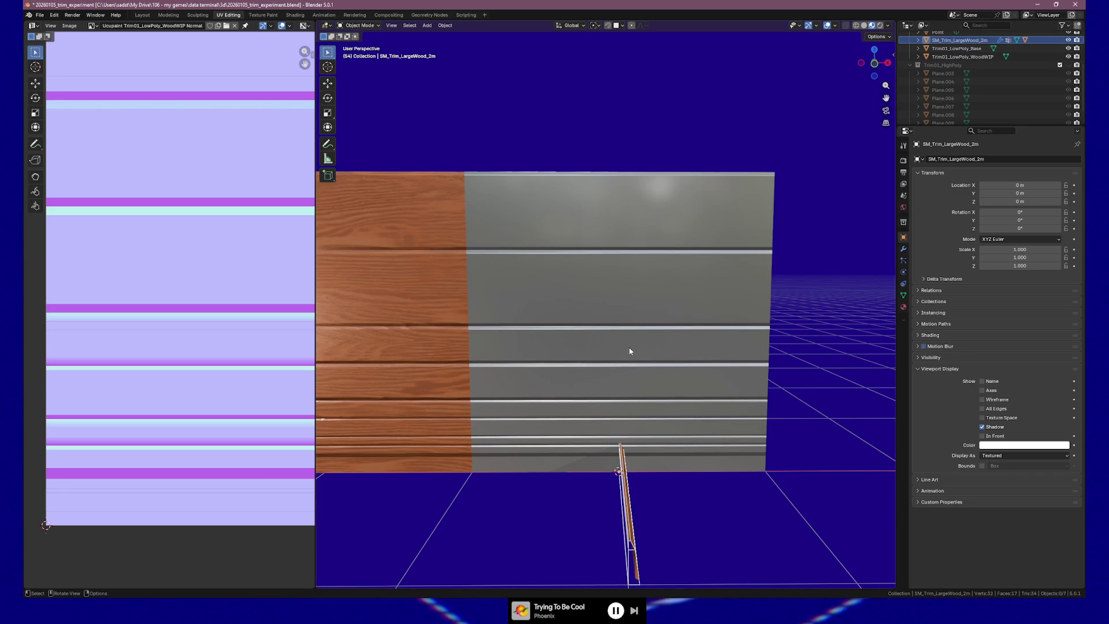
left_click(922, 40)
left_click(971, 73, "shift")
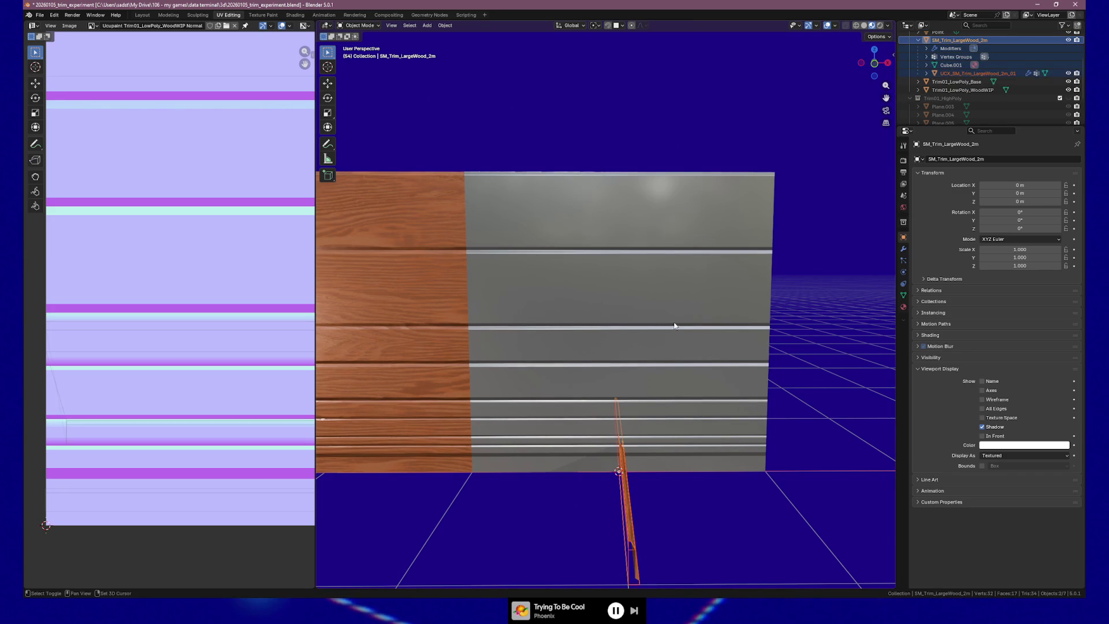
Step: Move both objects into a new collection named WoodTrimGeo and reveal it in the Outliner
key("m")
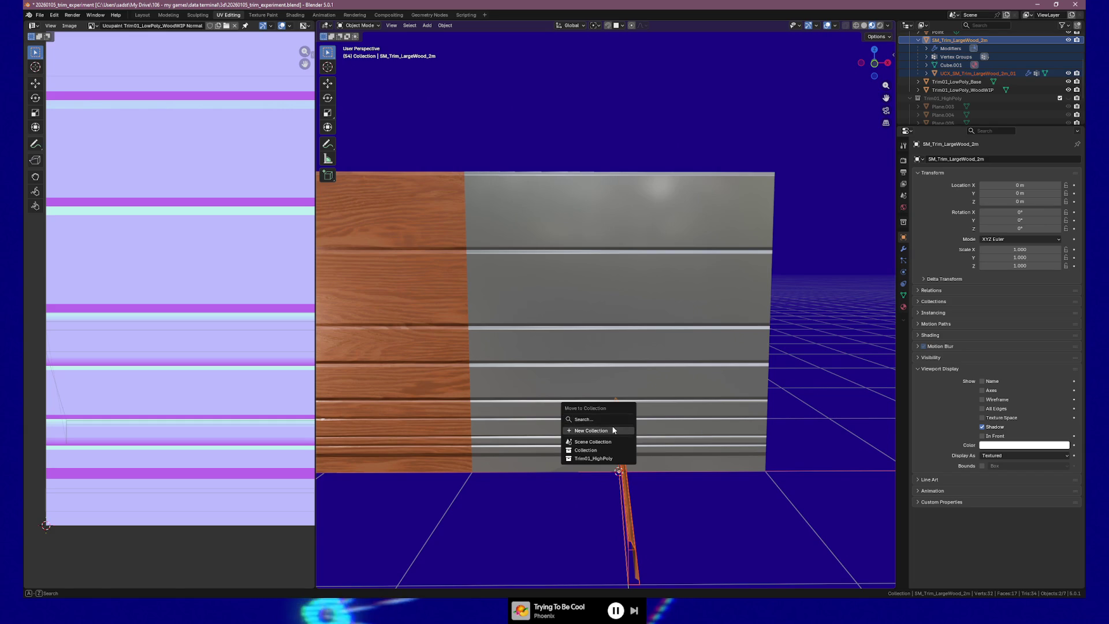
left_click(614, 426)
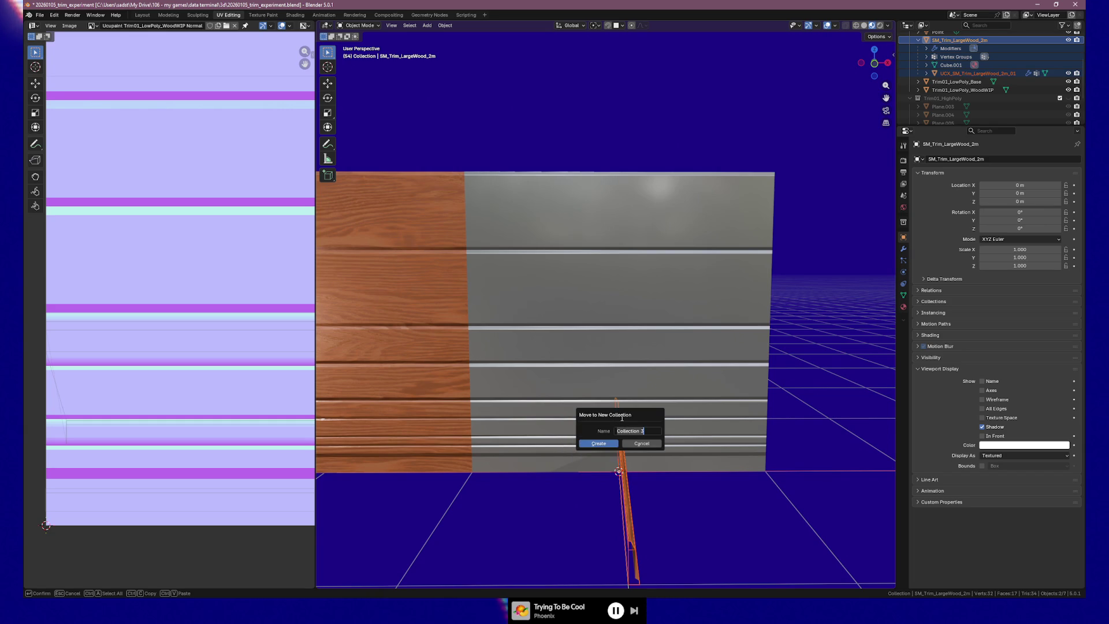
type("WoodTrimGeo")
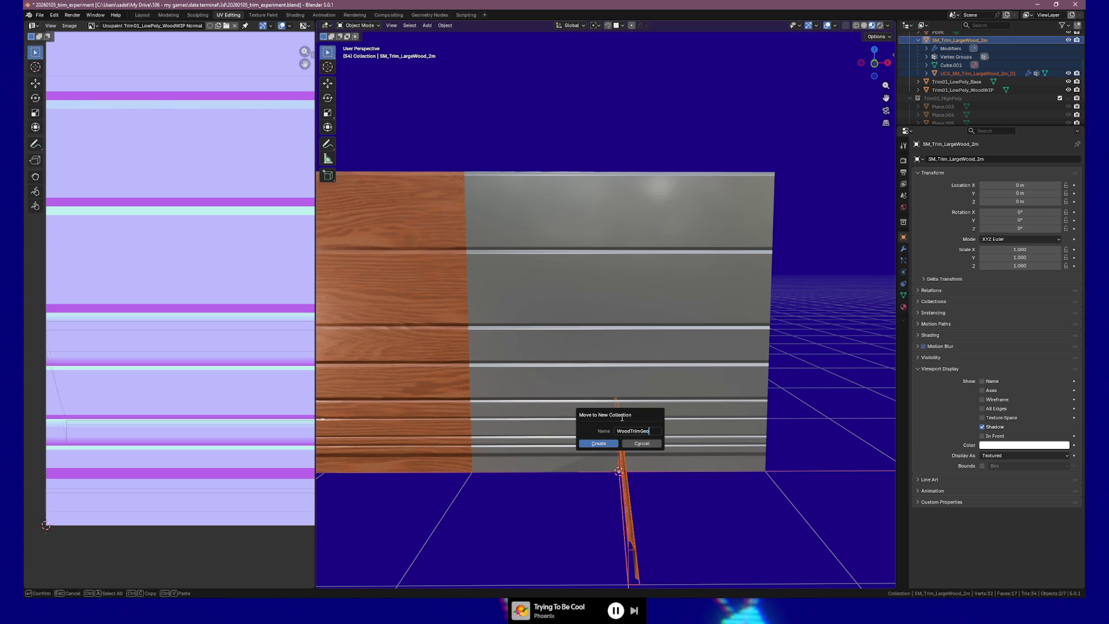
left_click(598, 442)
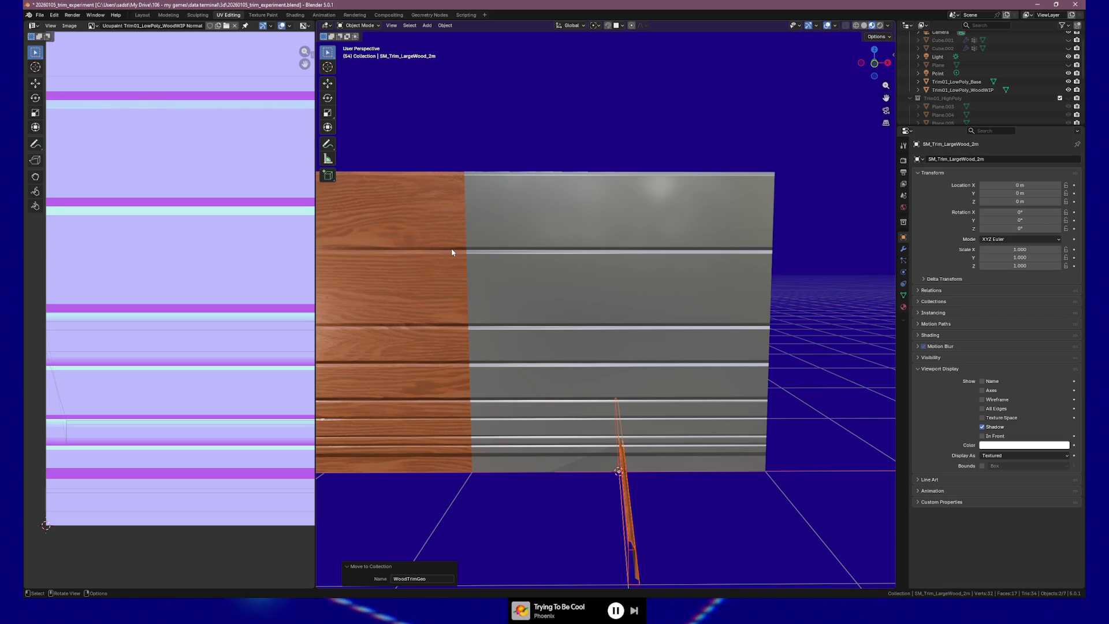
left_click(917, 98)
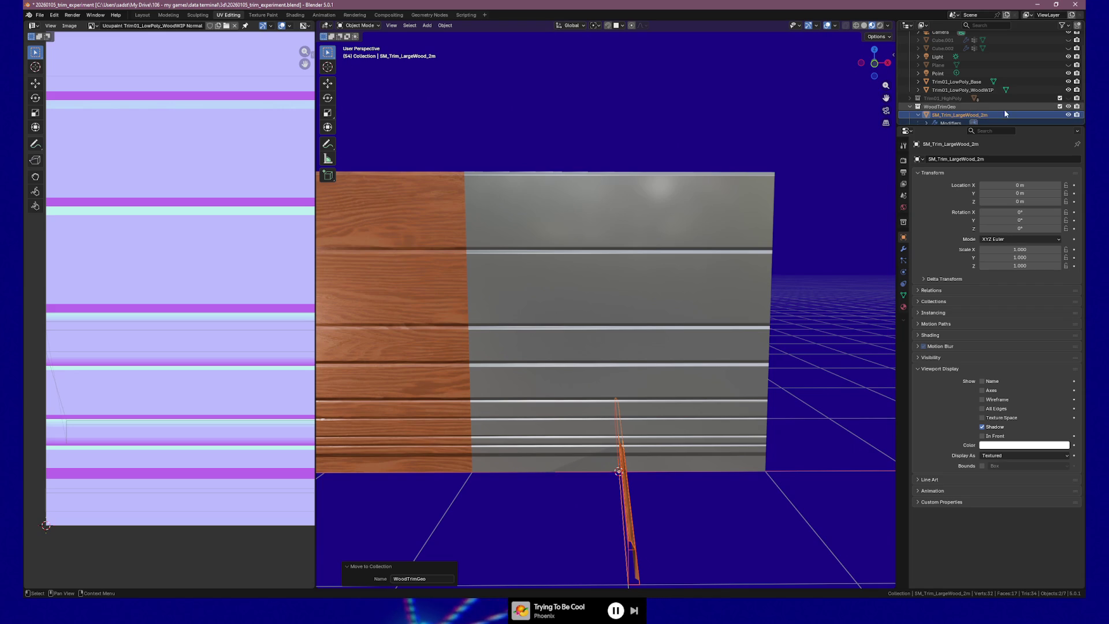
Step: Hide the WoodTrimGeo collection and orbit to face the wood WIP panel
left_click(1060, 106)
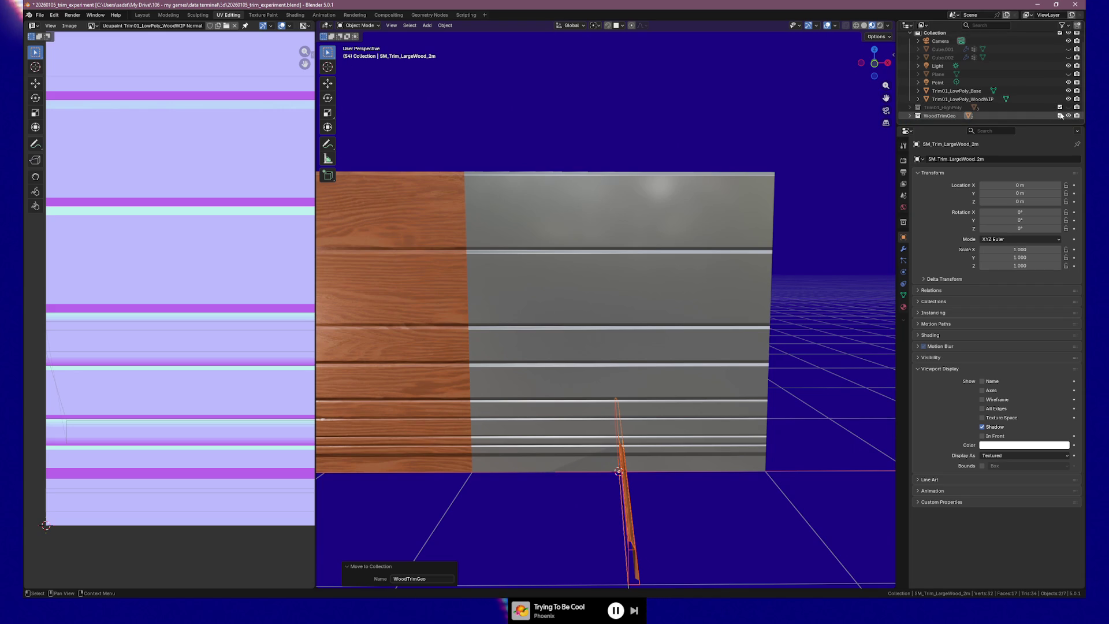
mouse_move(614, 369)
middle_mouse_down()
mouse_move(581, 347)
mouse_move(558, 354)
mouse_move(591, 353)
middle_mouse_up()
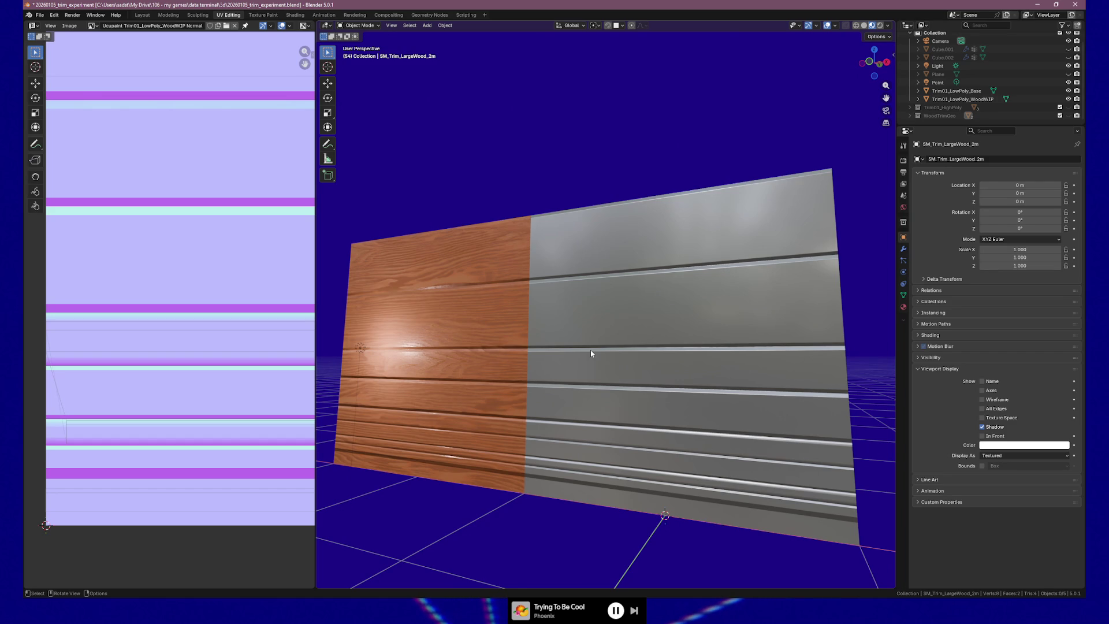
mouse_move(388, 367)
middle_mouse_down()
mouse_move(619, 384)
mouse_move(604, 415)
mouse_move(532, 401)
mouse_move(743, 258)
mouse_move(718, 346)
mouse_move(699, 336)
mouse_move(697, 348)
middle_mouse_up()
left_click(586, 353)
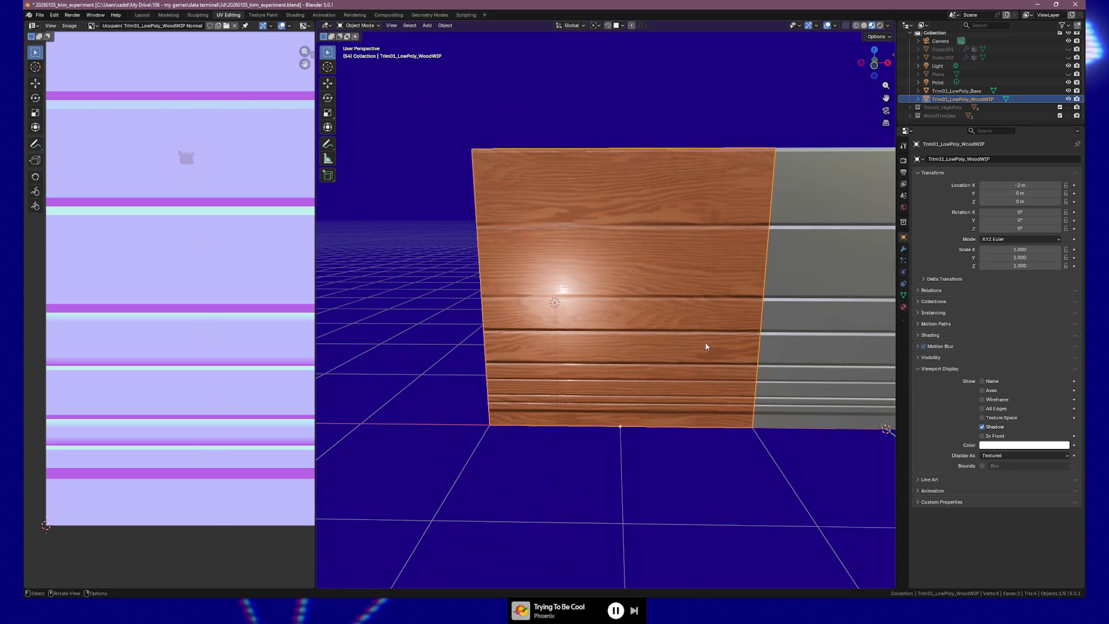
middle_click_drag(789, 354, 606, 349)
Step: Hide the Trim01_LowPoly_Base panel and duplicate the Trim01_LowPoly_WoodWIP panel
left_click(792, 315)
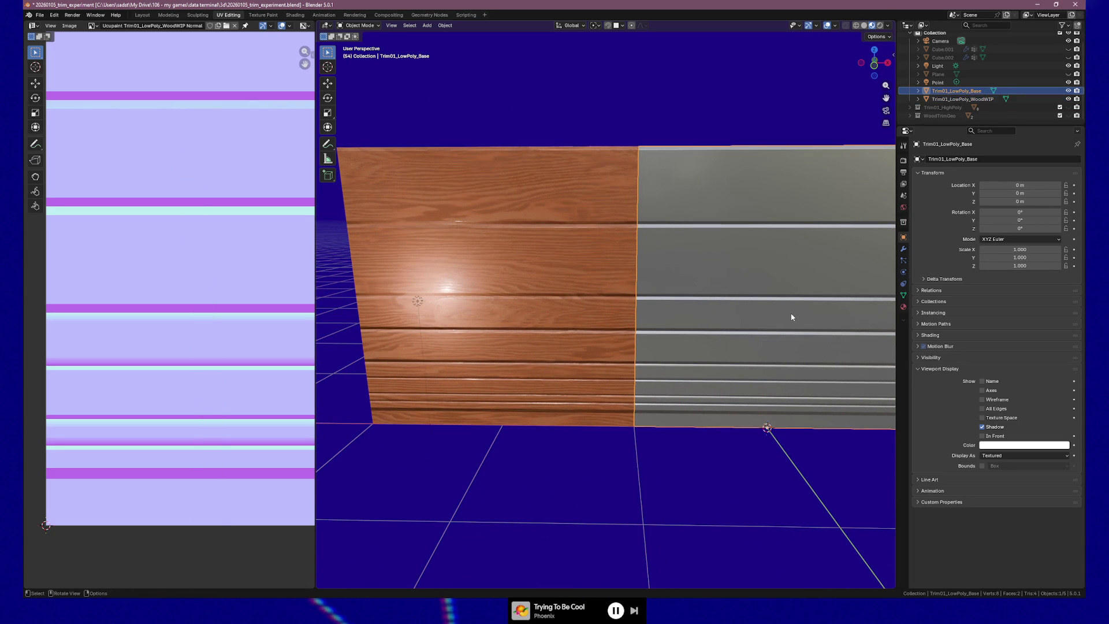
left_click(1072, 90)
left_click(471, 304)
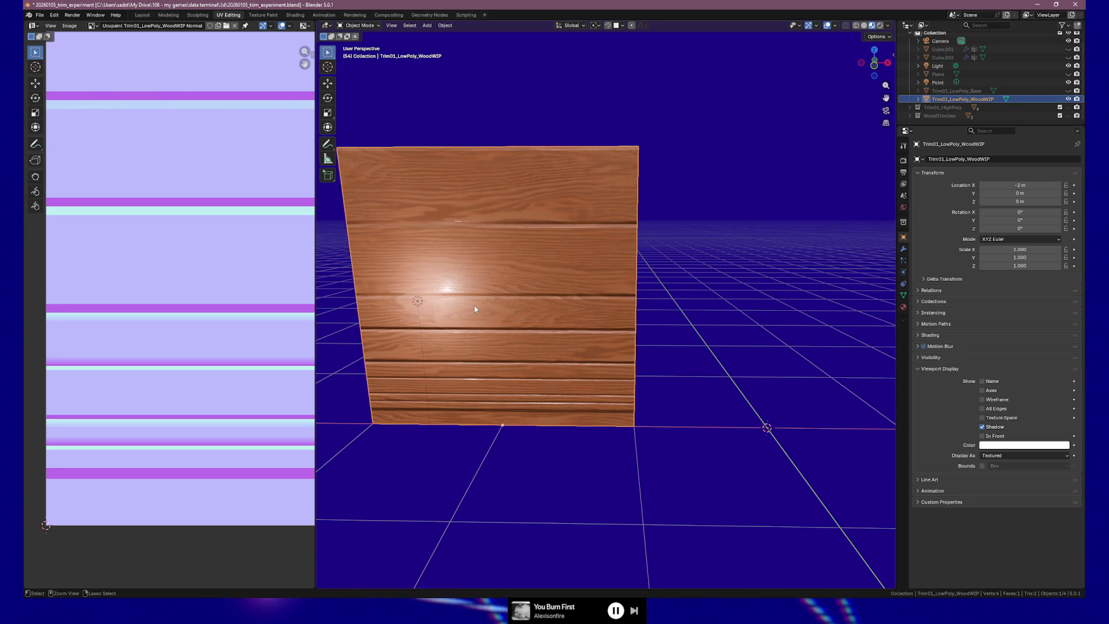
key("shift+d")
Step: Place the duplicate beside the original along the X axis
key("x")
left_click(758, 316)
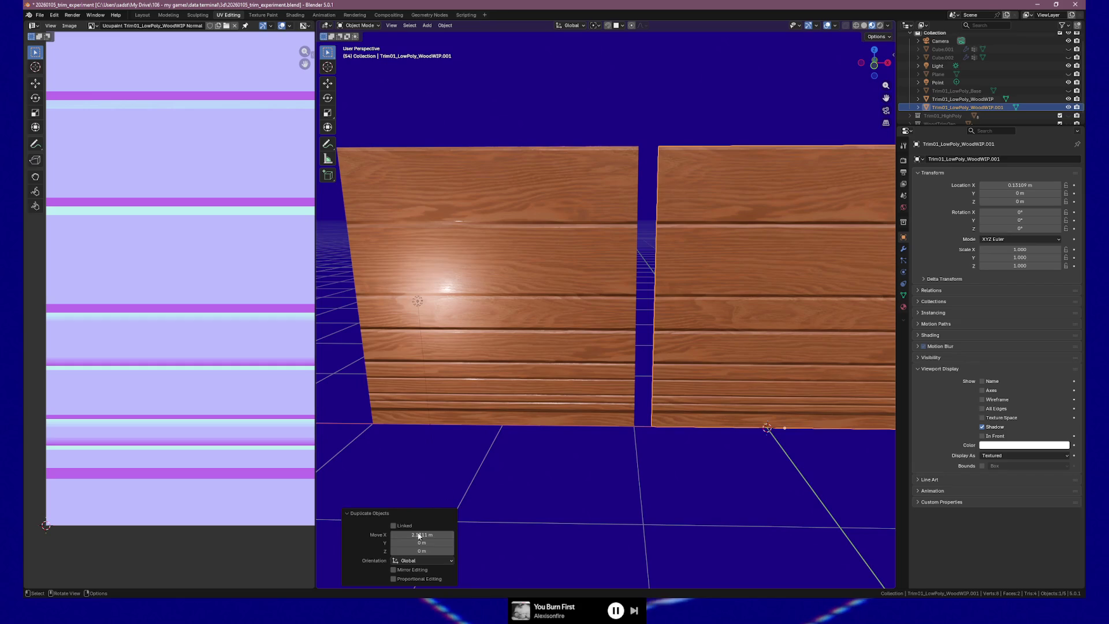
type("2")
key("Return")
mouse_move(606, 476)
middle_mouse_down("shift")
mouse_move(506, 403)
mouse_move(580, 324)
middle_mouse_up("shift")
Step: Rename the duplicate to Trim01_LowPoly_MetalWIP and show the Ucupaint sidebar
double_click(967, 104)
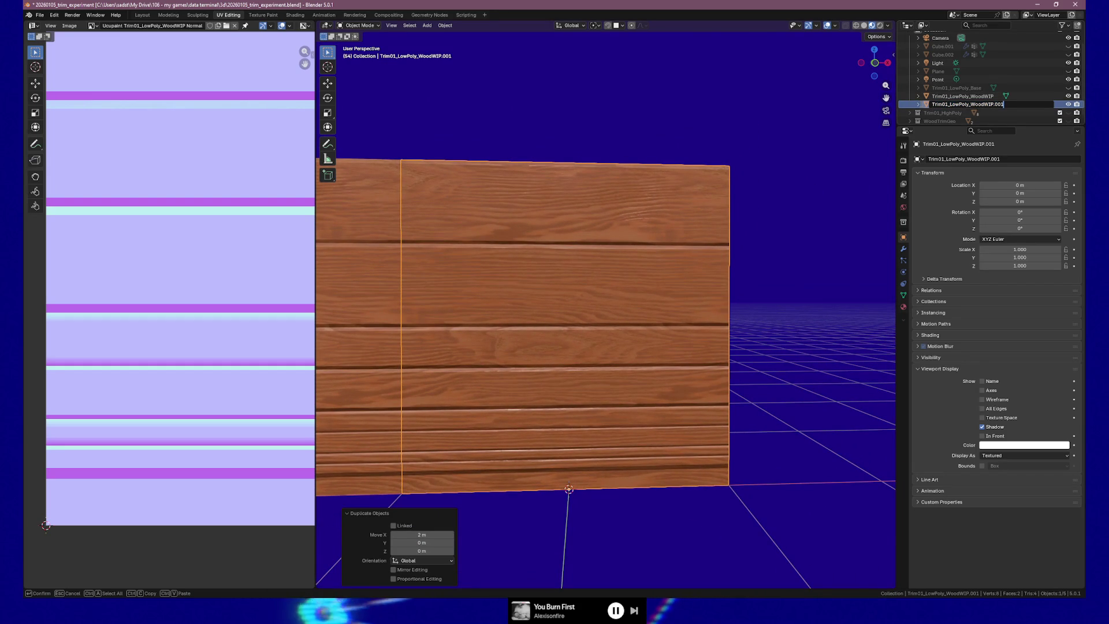
key("BackSpace")
key("BackSpace")
key("BackSpace")
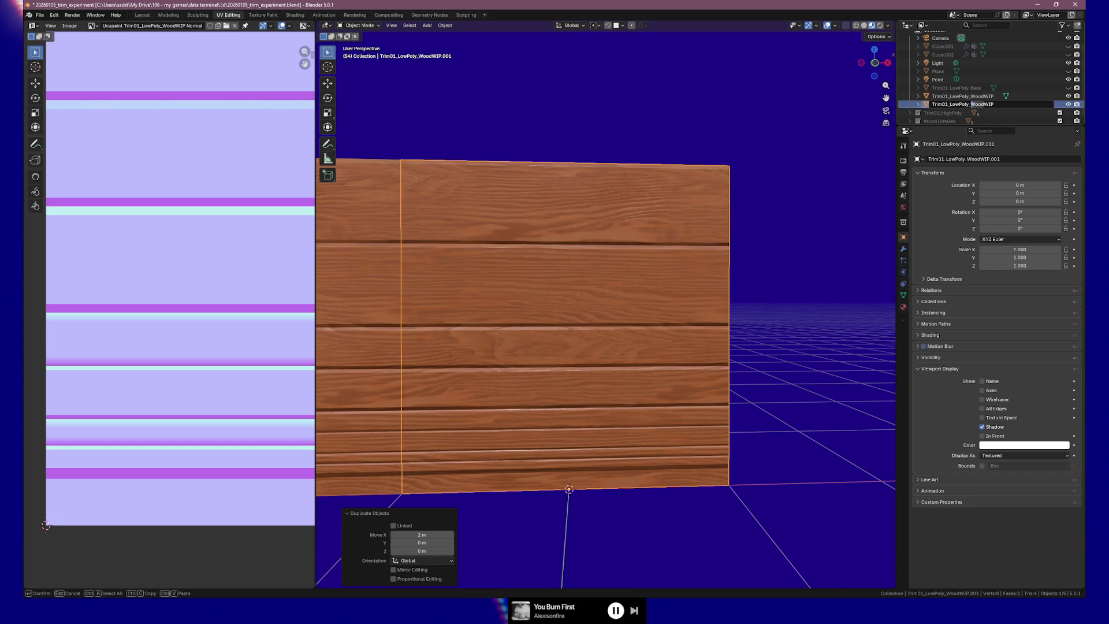
type("Metal")
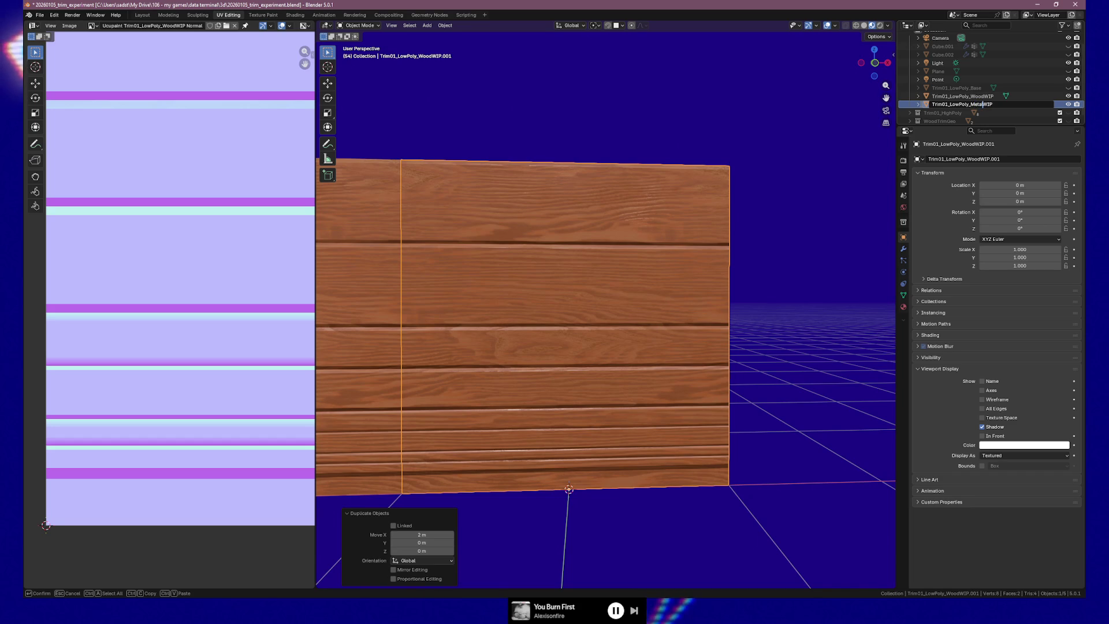
key("Return")
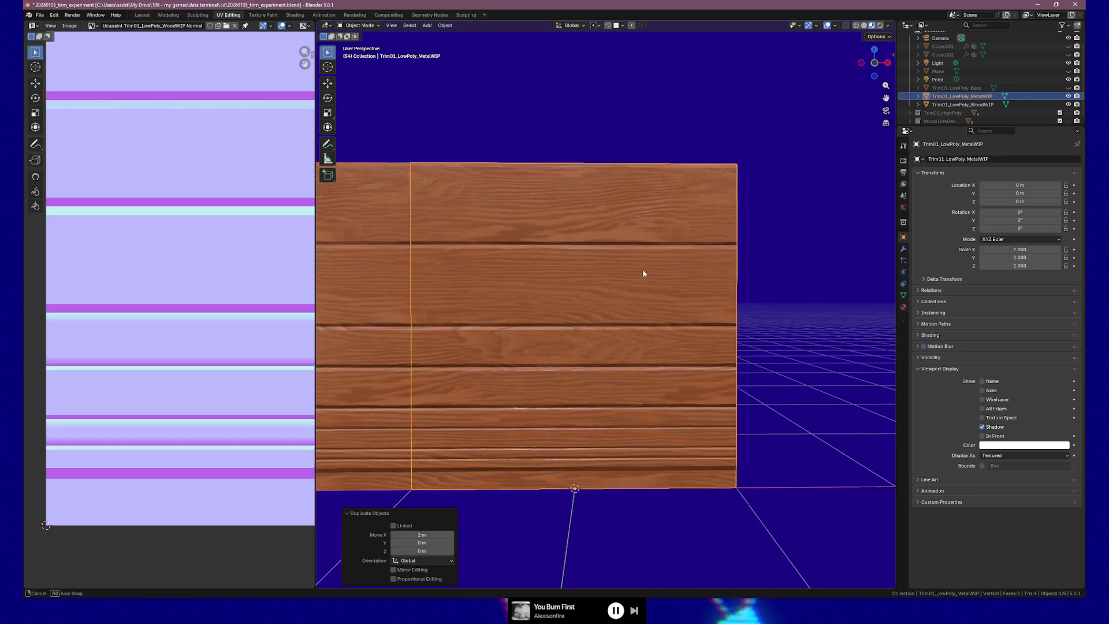
middle_click_drag(678, 264, 611, 276)
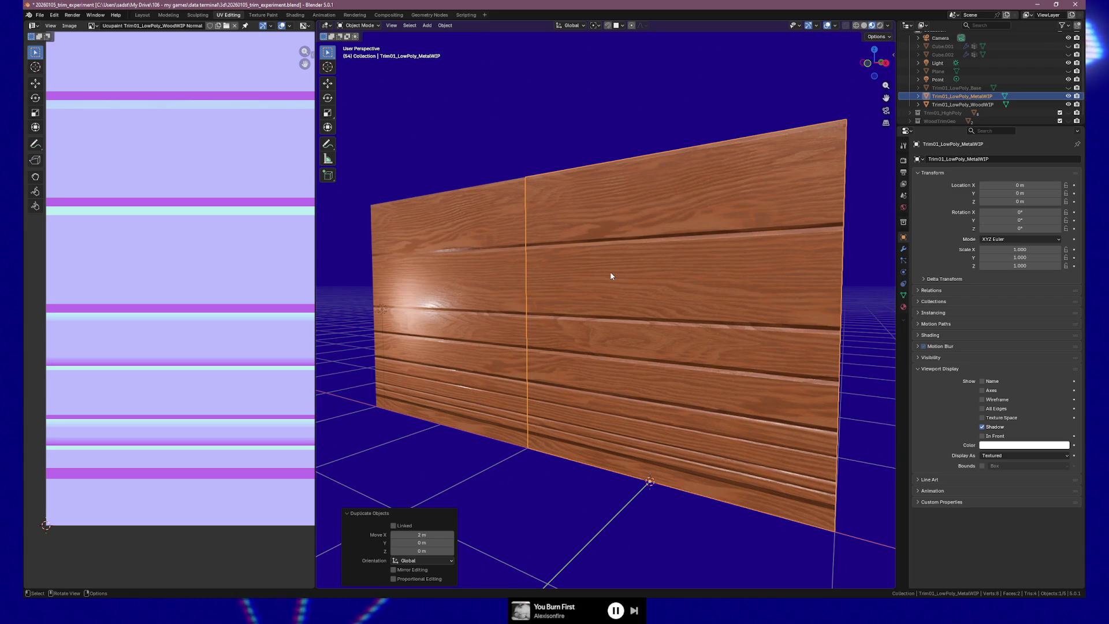
scroll(676, 257, "up", 1)
scroll(693, 257, "up", 2)
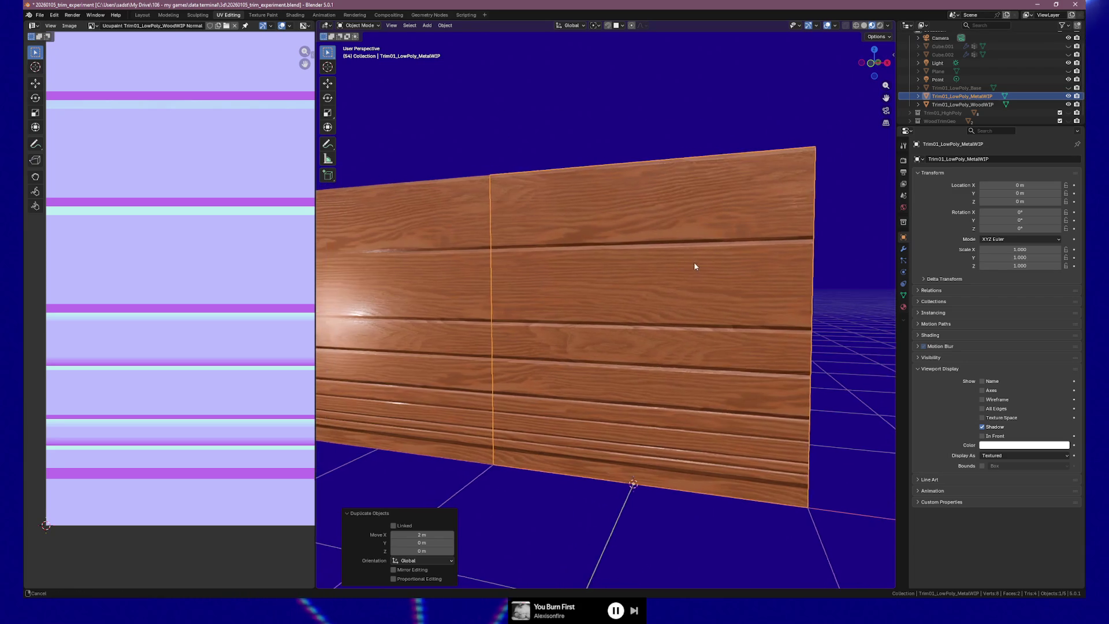
middle_click_drag(696, 266, 641, 273)
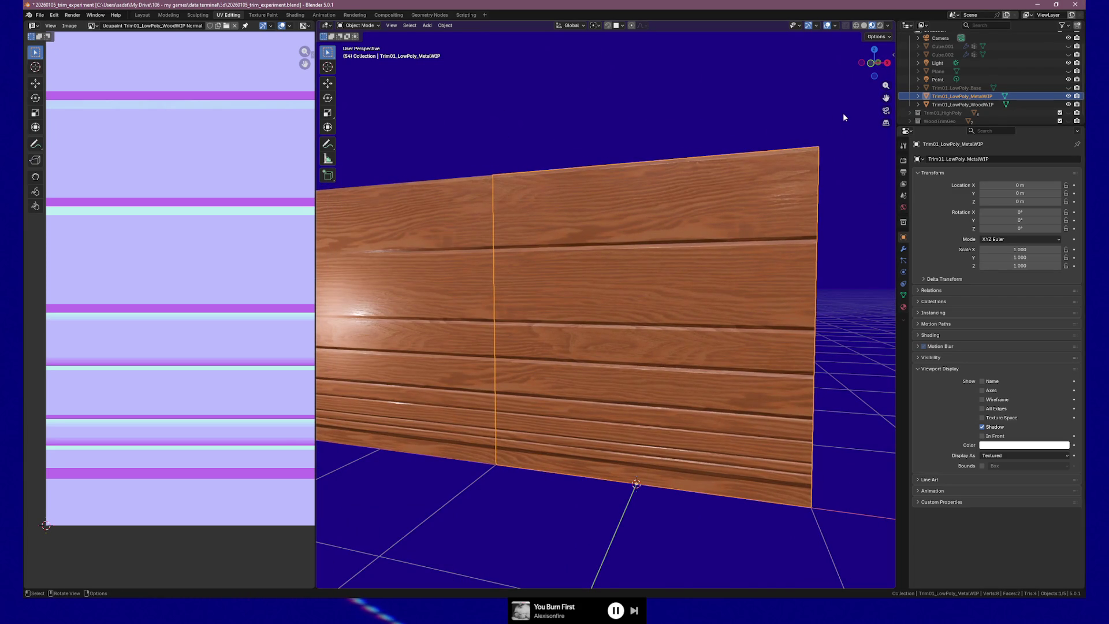
key("n")
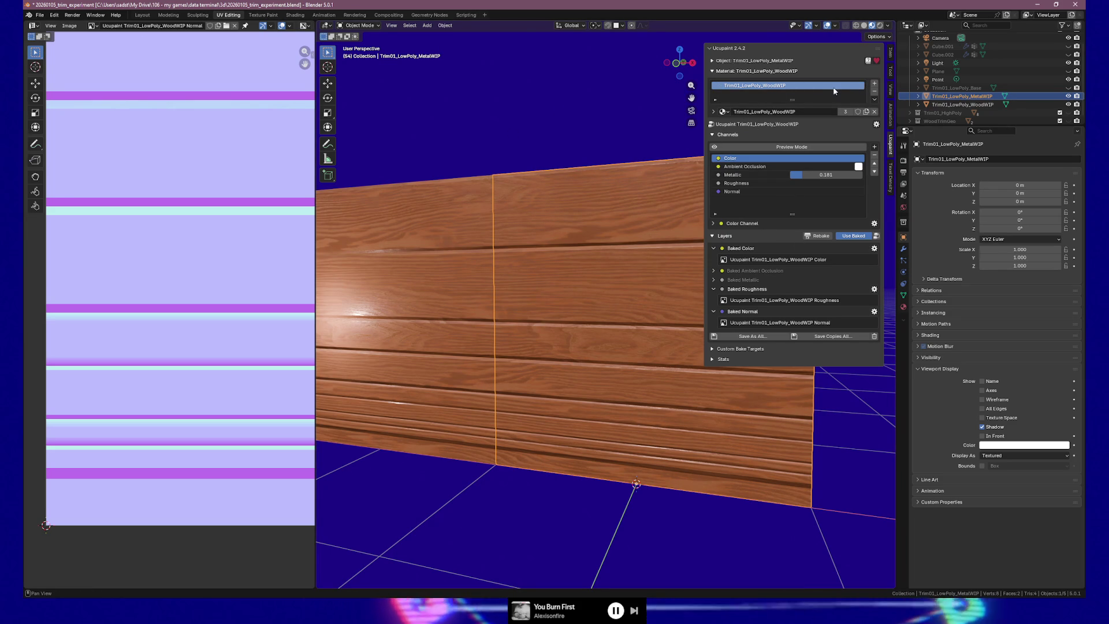
Step: Remove the wood material from the MetalWIP plane and give it a new Quick Ucupaint material
left_click(876, 94)
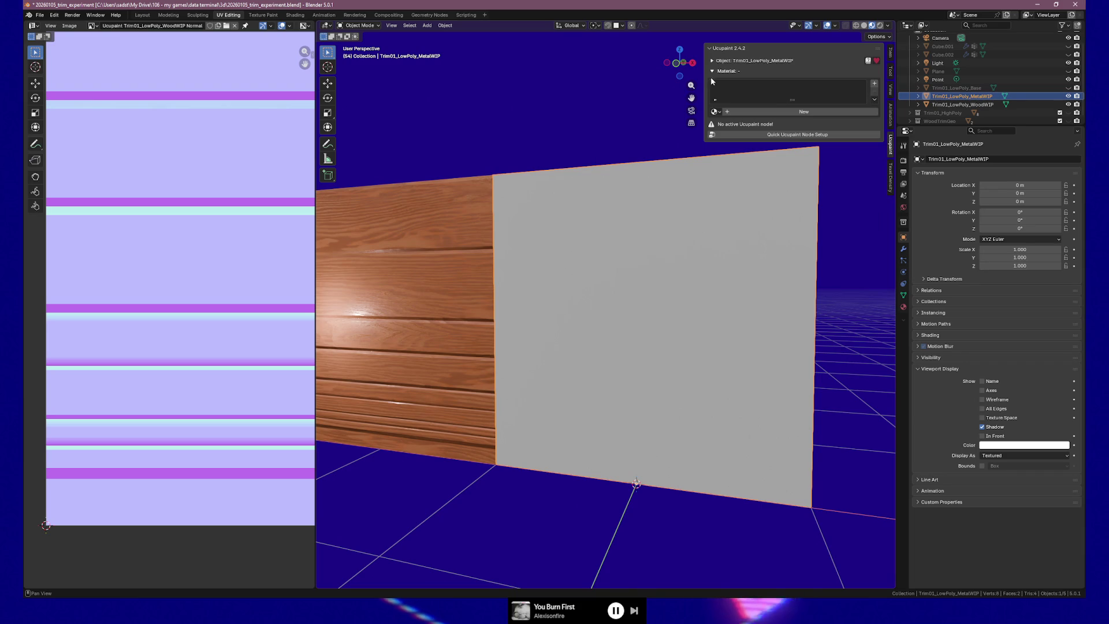
left_click(730, 135)
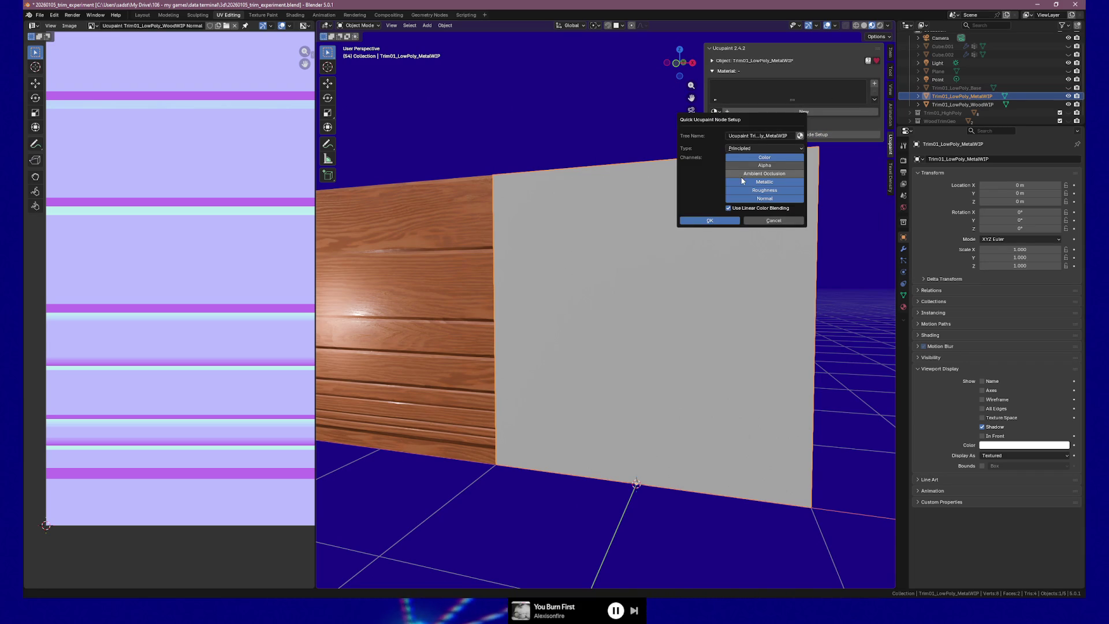
left_click(720, 224)
middle_click_drag(608, 222, 649, 218)
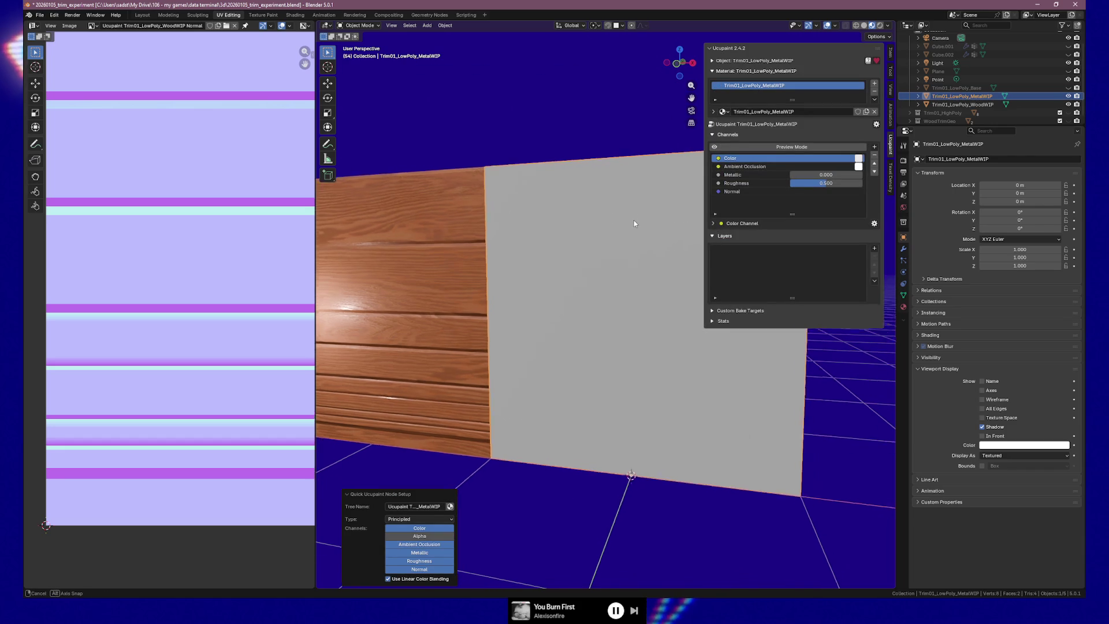
left_click(401, 259)
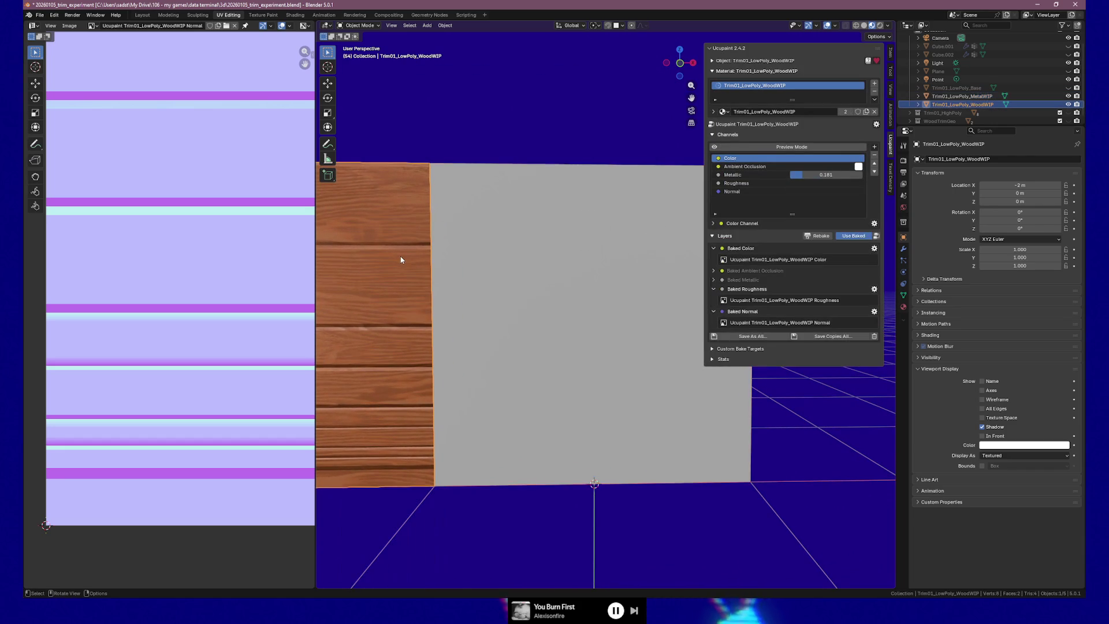
left_click(547, 268)
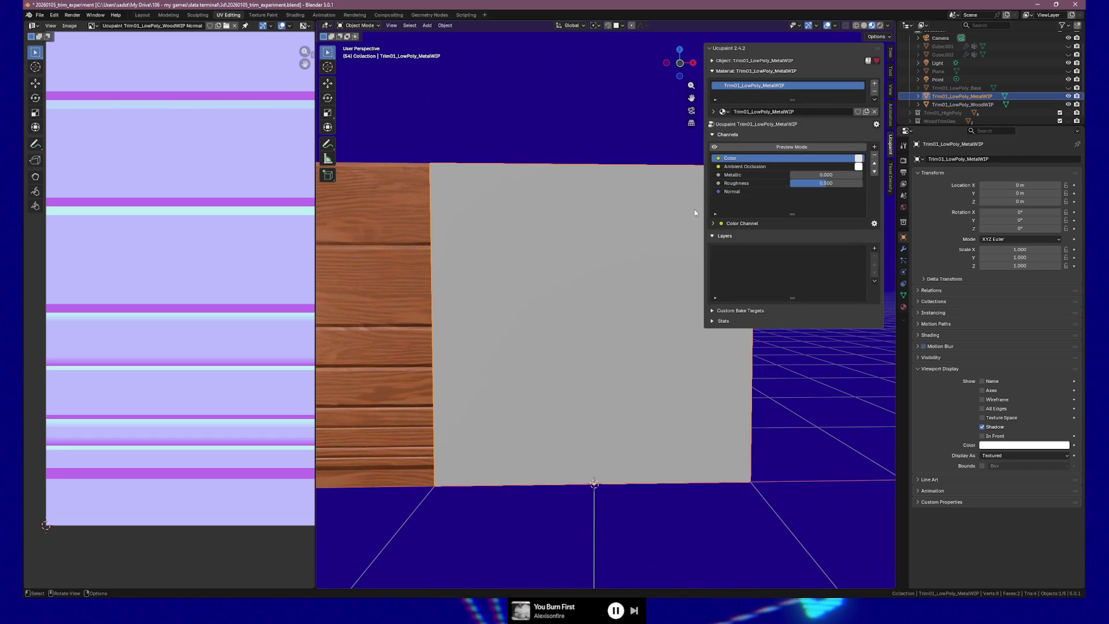
Step: Raise the metal plane's metallic to about 0.88 and roughness to about 0.34
left_click_drag(796, 175, 844, 175)
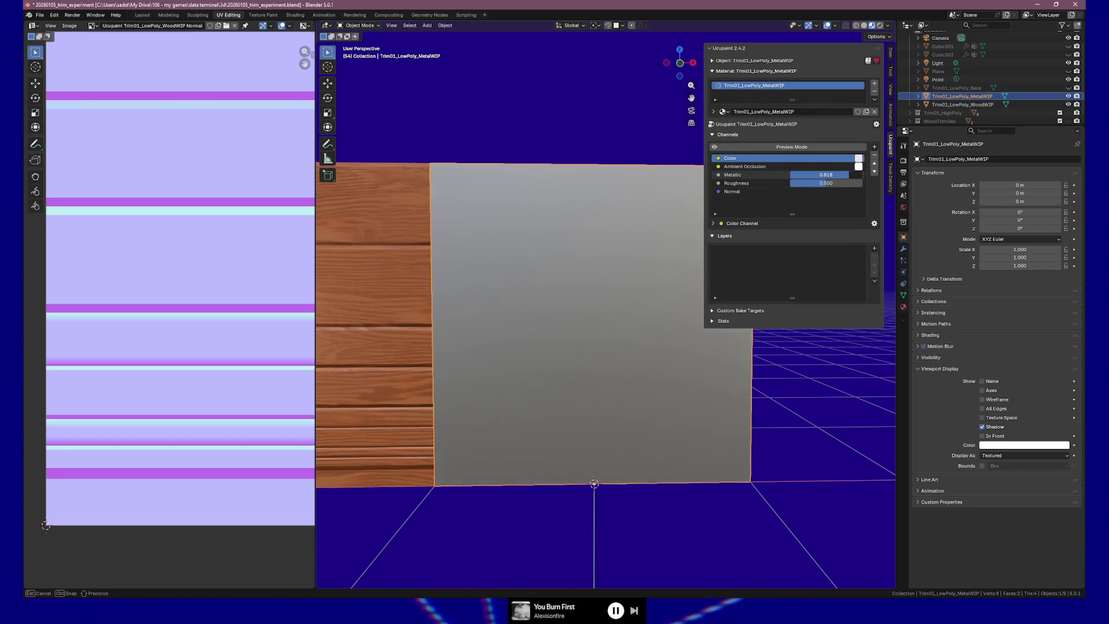
left_click_drag(797, 182, 814, 183)
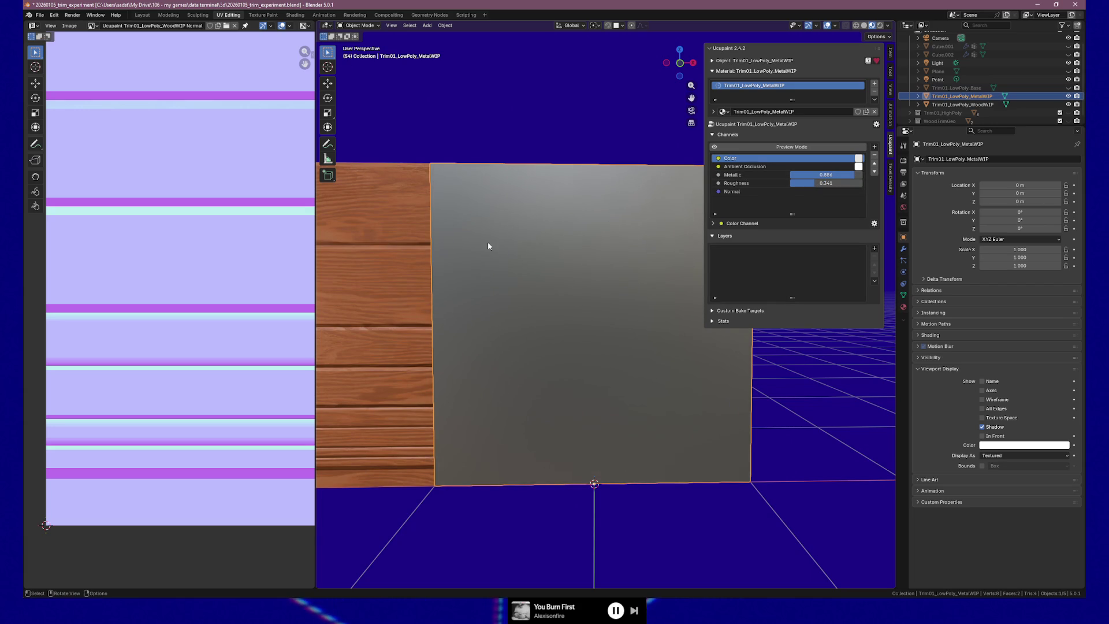
middle_click_drag(488, 246, 421, 255)
left_click(422, 255)
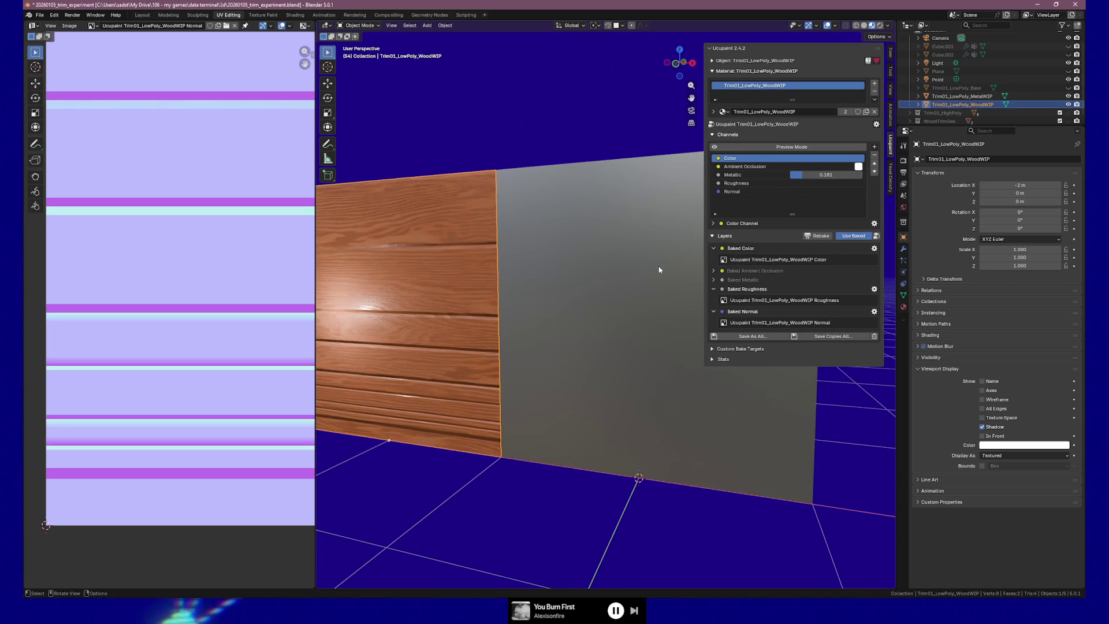
Step: Turn off Use Baked on the wood plane and copy its NormalBake layer via Layer Special, returning to MetalWIP
left_click(853, 237)
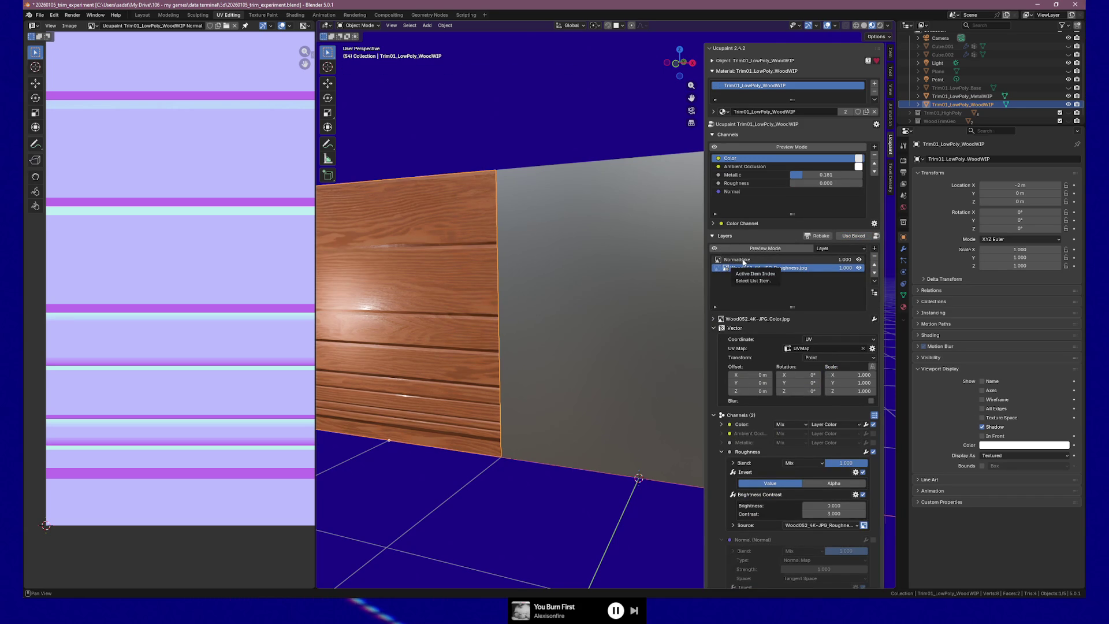
left_click(743, 261)
right_click(743, 260)
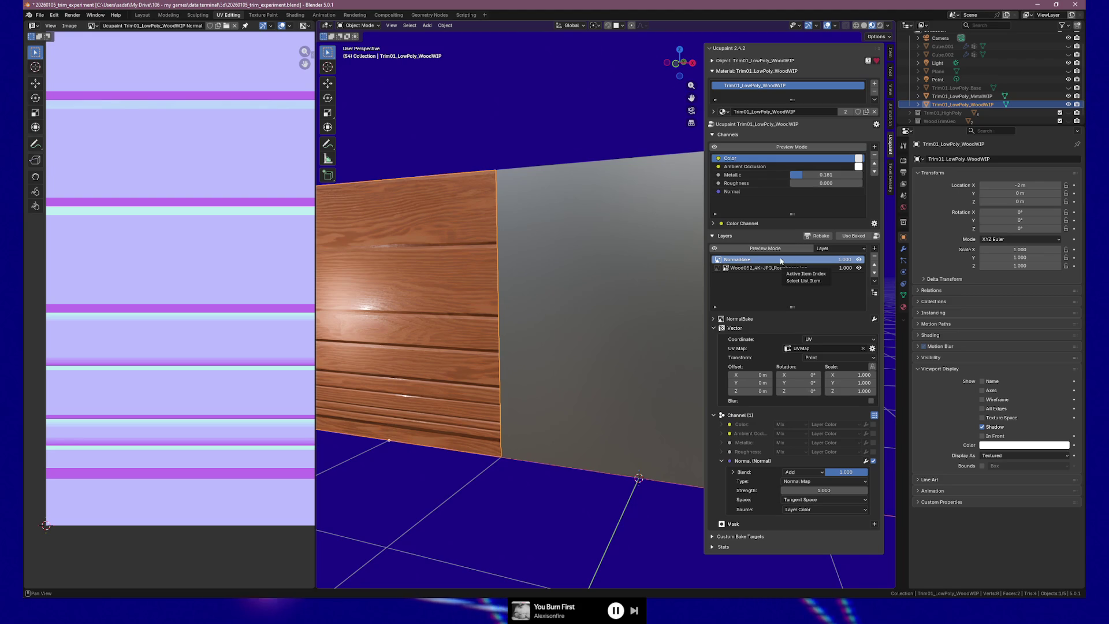
left_click(876, 283)
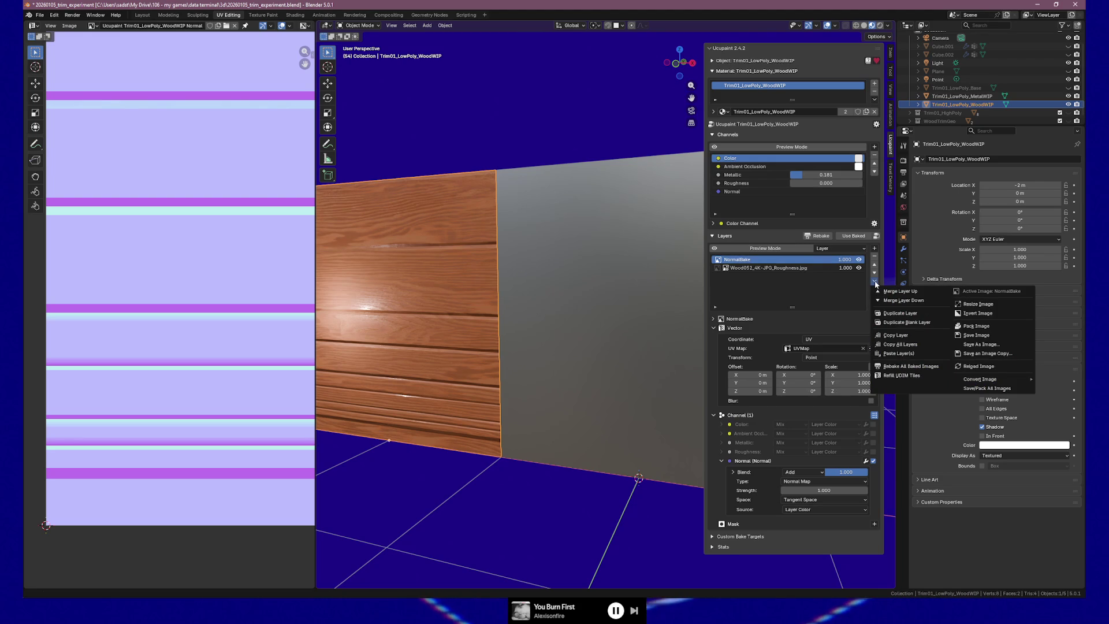
left_click(895, 335)
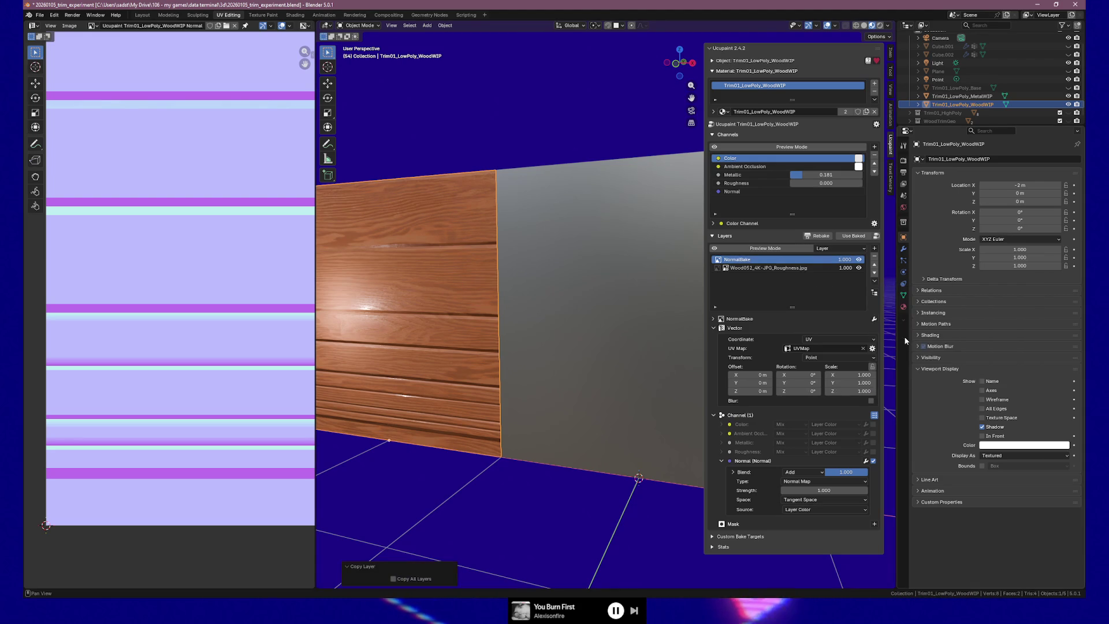
left_click(660, 243)
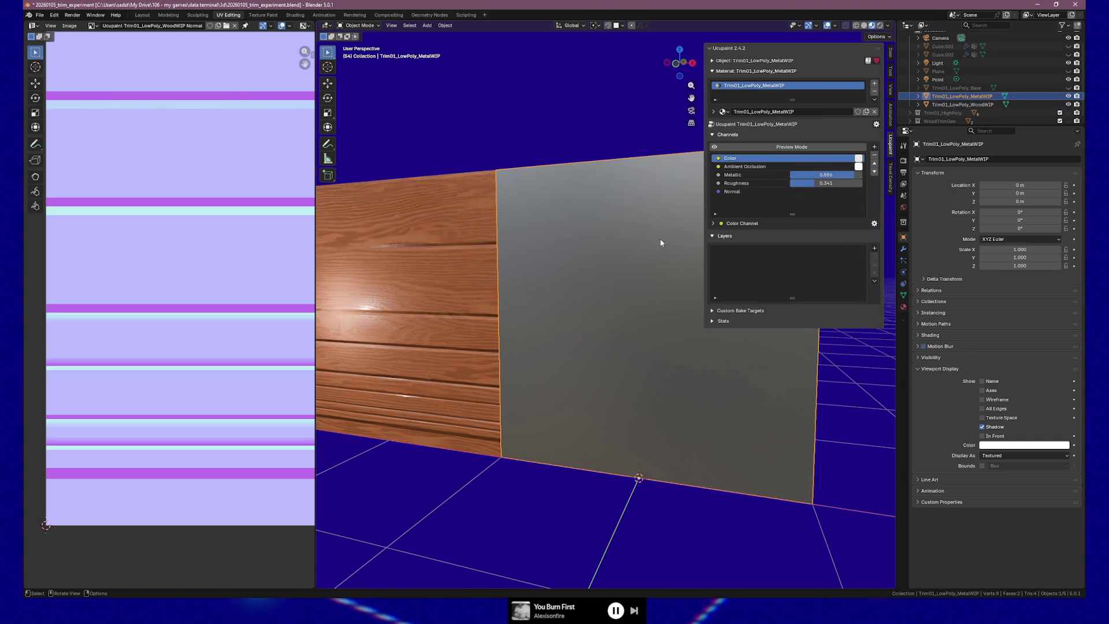
Step: Paste the copied NormalBake layer onto the metal plane via the Layer Special menu and confirm
left_click(875, 281)
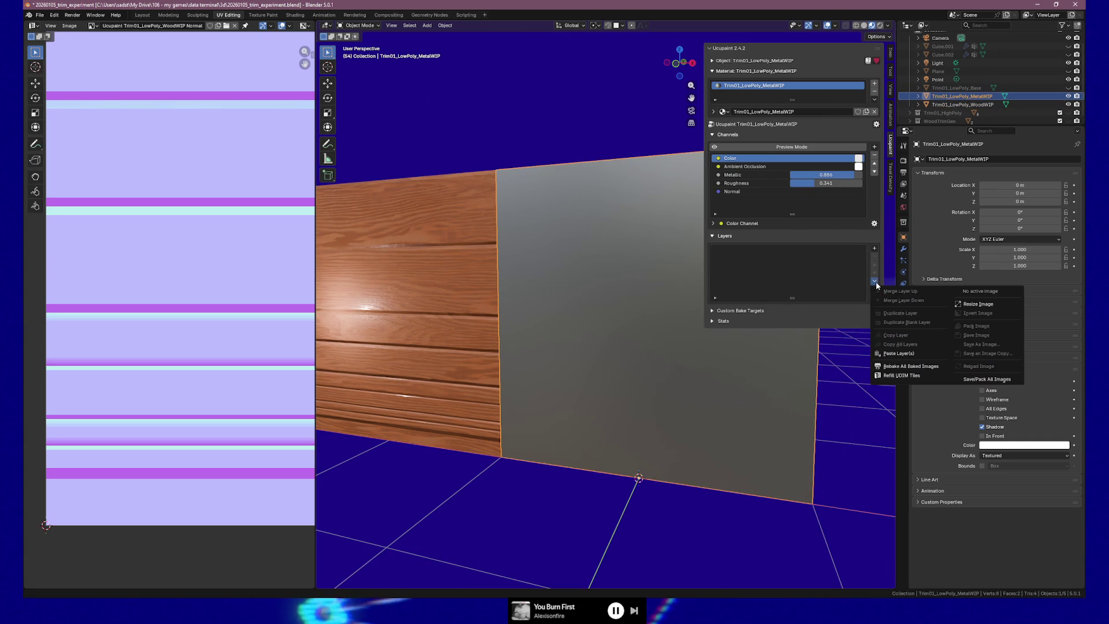
left_click(902, 353)
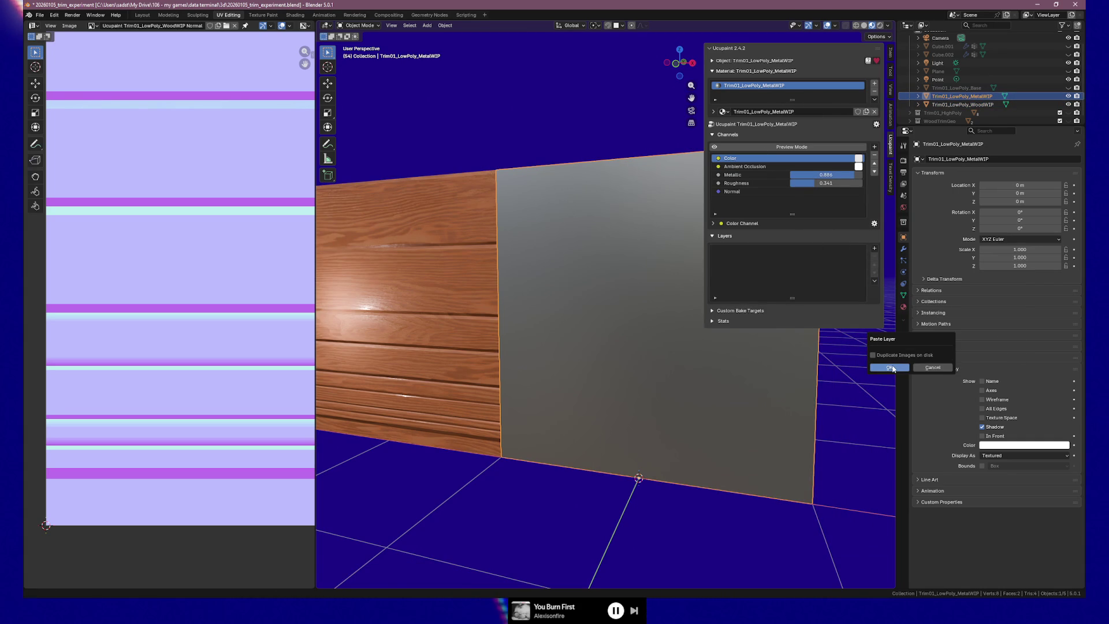
left_click(887, 370)
mouse_move(581, 302)
middle_mouse_down()
mouse_move(619, 291)
mouse_move(604, 285)
middle_mouse_up()
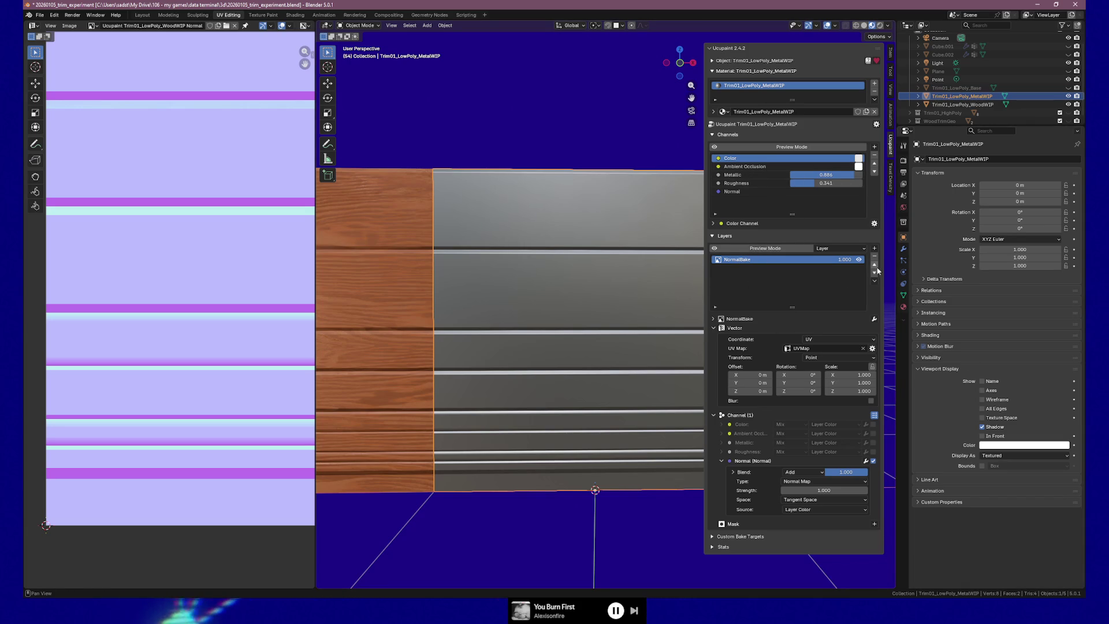
left_click(875, 249)
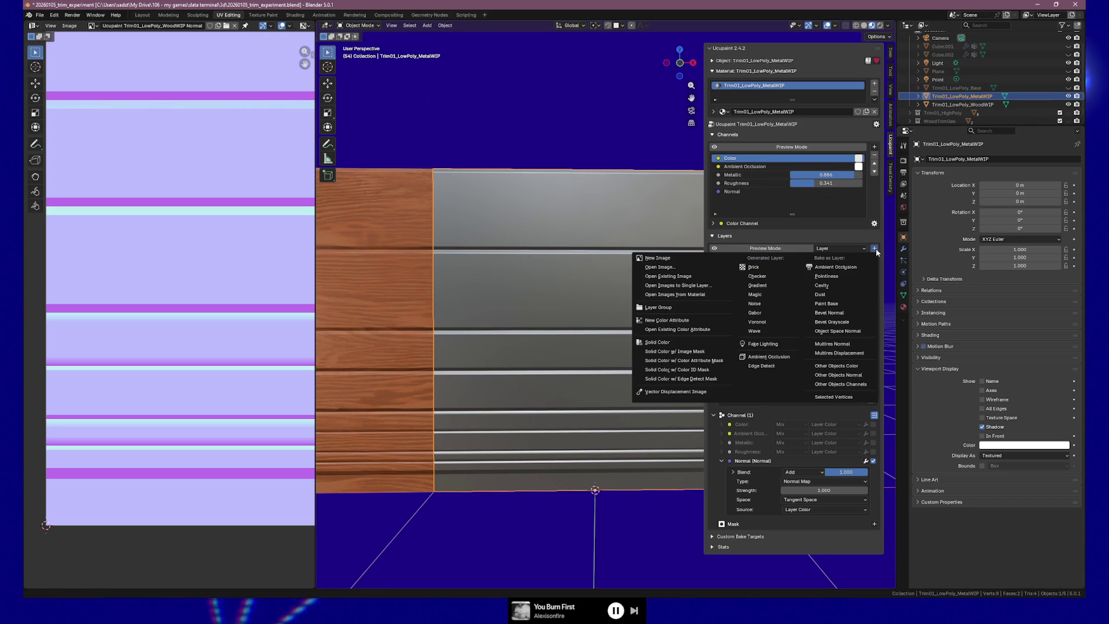
Step: Load the Metal011 2K textures as a single image layer above NormalBake
left_click(668, 276)
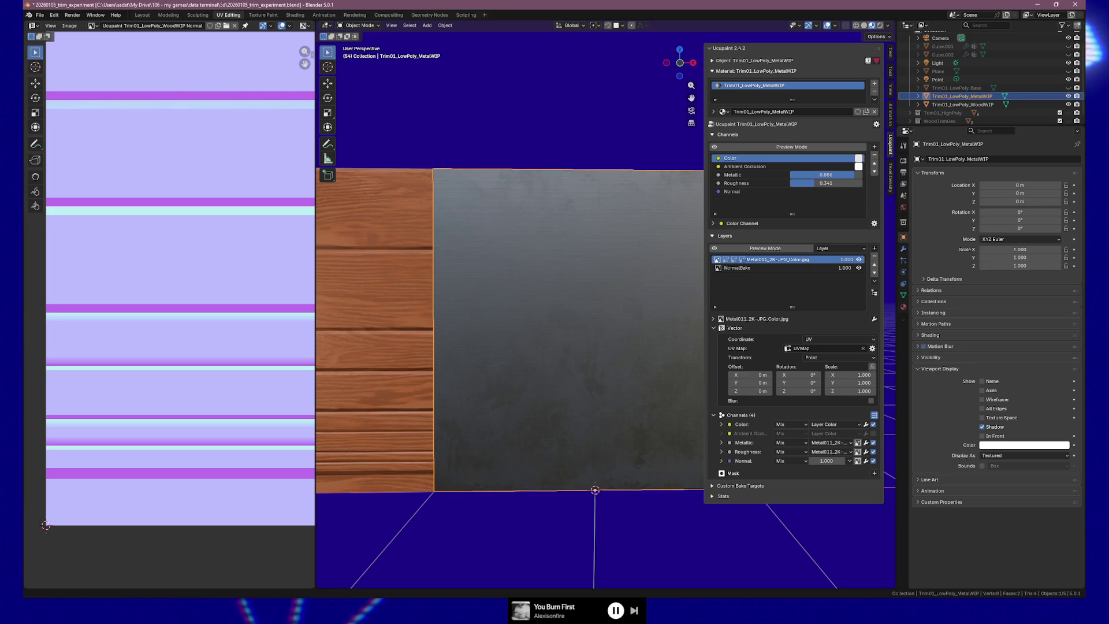
Step: Move the Metal011 color layer below NormalBake and select the Point light to reposition it
mouse_move(596, 382)
middle_mouse_down()
mouse_move(564, 371)
mouse_move(596, 376)
middle_mouse_up()
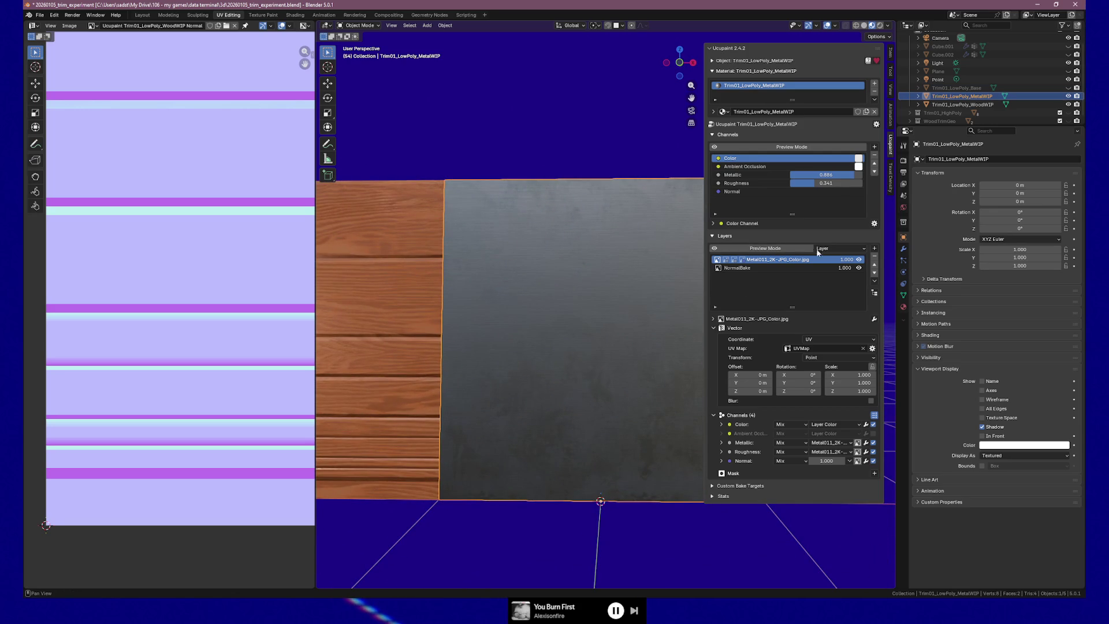
left_click(873, 273)
mouse_move(579, 317)
middle_mouse_down()
mouse_move(638, 331)
mouse_move(567, 321)
mouse_move(591, 340)
mouse_move(638, 351)
mouse_move(511, 350)
mouse_move(599, 333)
mouse_move(546, 330)
mouse_move(534, 318)
mouse_move(523, 327)
mouse_move(555, 349)
mouse_move(584, 342)
mouse_move(471, 347)
mouse_move(453, 335)
mouse_move(496, 345)
mouse_move(424, 348)
middle_mouse_up()
scroll(580, 318, "up", 2)
scroll(580, 319, "up", 2)
scroll(567, 322, "down", 3)
key("grave")
scroll(512, 346, "up", 3)
scroll(512, 345, "up", 3)
scroll(599, 334, "down", 3)
scroll(527, 329, "down", 3)
scroll(479, 344, "down", 3)
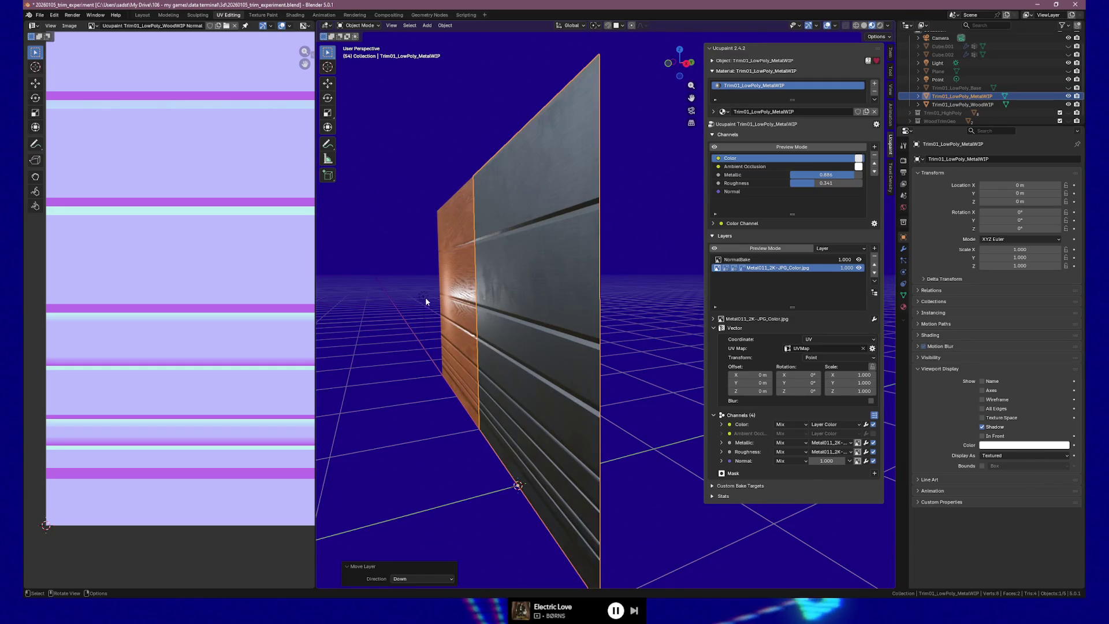
left_click(425, 299)
mouse_move(425, 299)
middle_mouse_down()
mouse_move(477, 387)
mouse_move(490, 389)
middle_mouse_up()
Step: Slide the Point light along X to about 0.012 in front of the panel, then make the metal panel active
key("g")
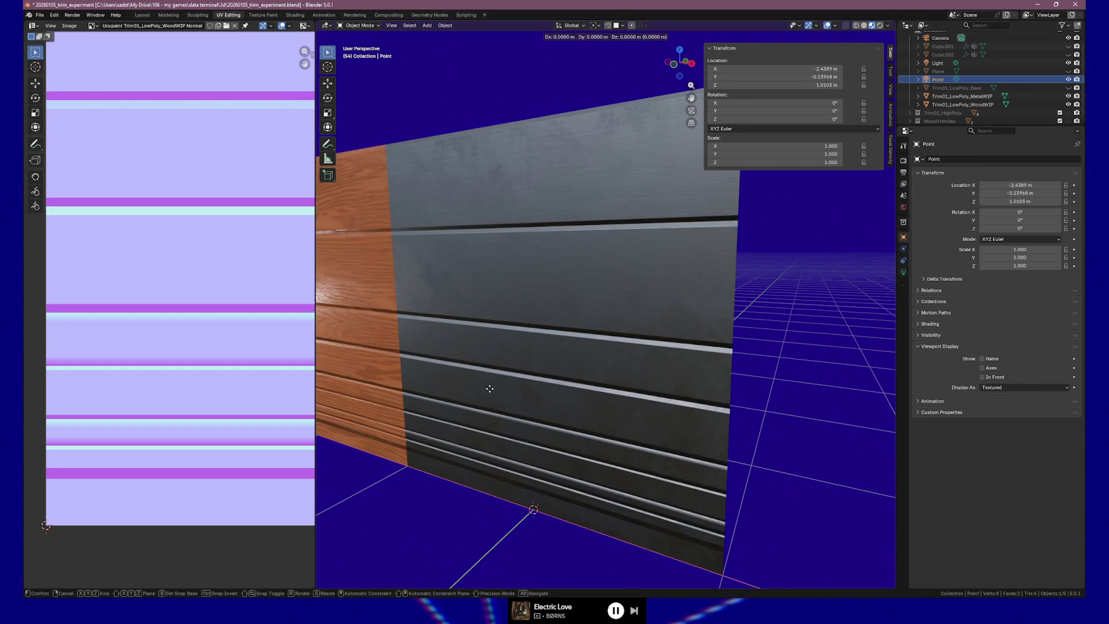
key("x")
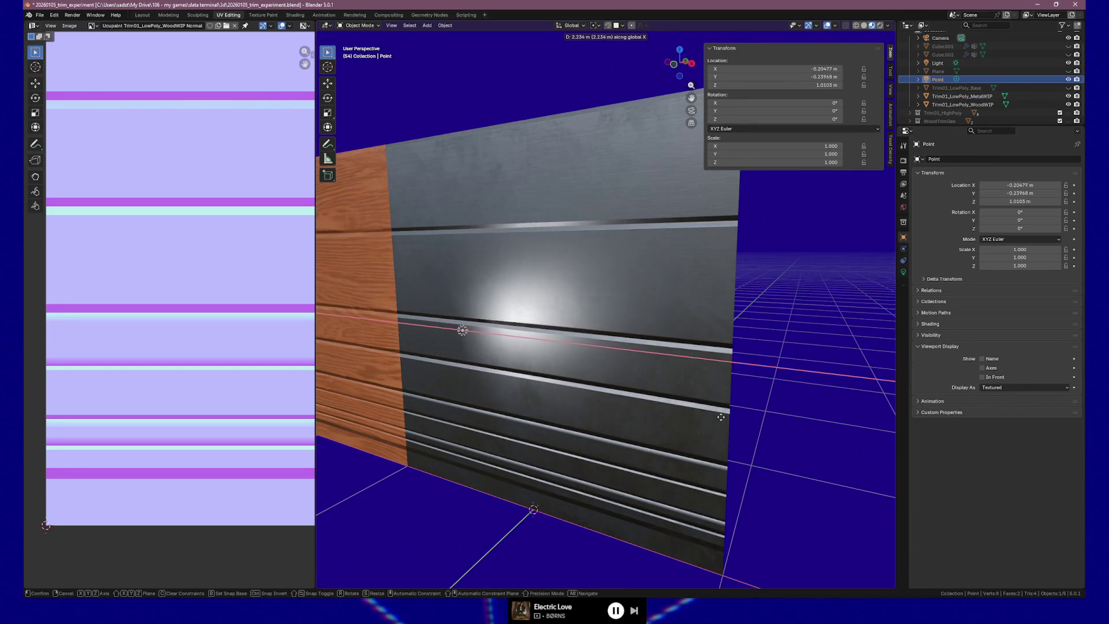
left_click(754, 422)
mouse_move(628, 393)
middle_mouse_down()
mouse_move(592, 382)
mouse_move(619, 384)
middle_mouse_up()
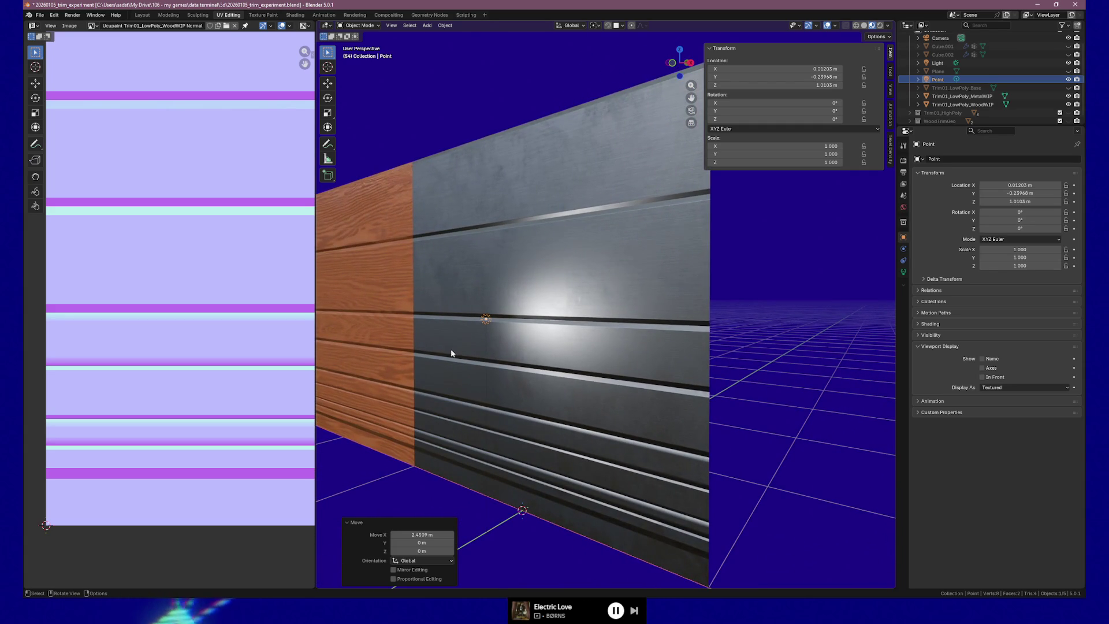
scroll(629, 288, "up", 5)
middle_click_drag(624, 329, 665, 348)
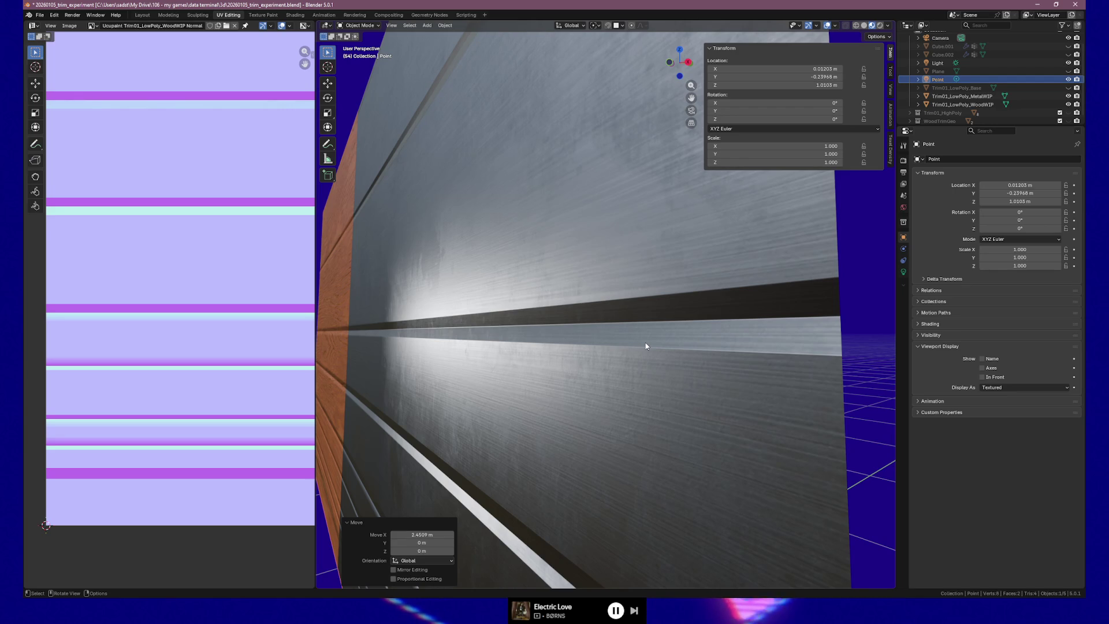
scroll(535, 284, "down", 1)
scroll(535, 284, "down", 2)
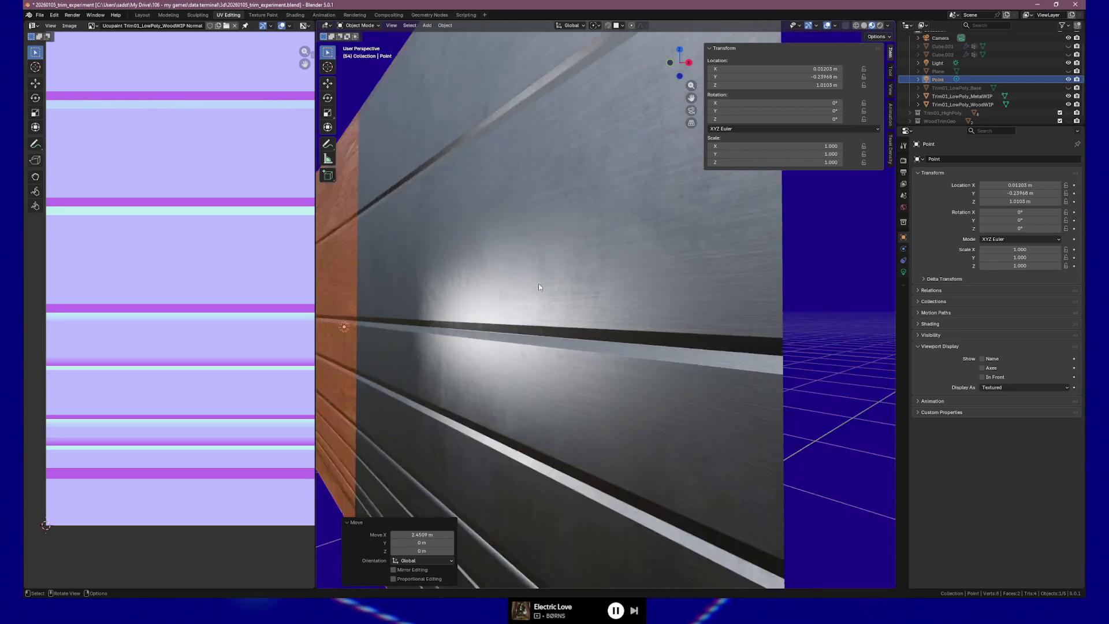
scroll(539, 283, "down", 2)
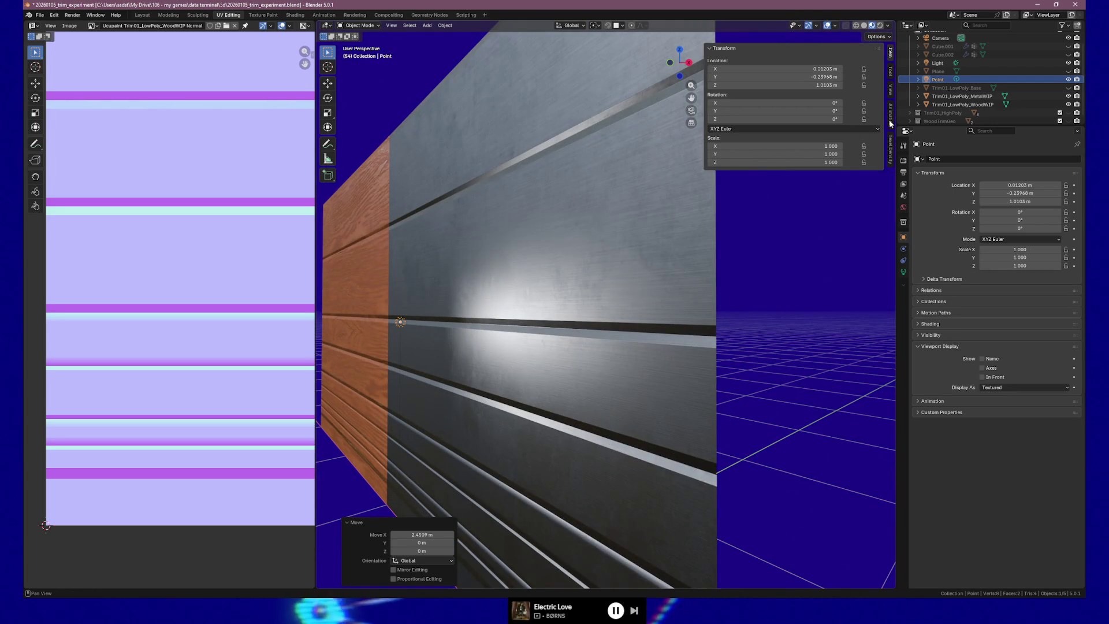
left_click(630, 286)
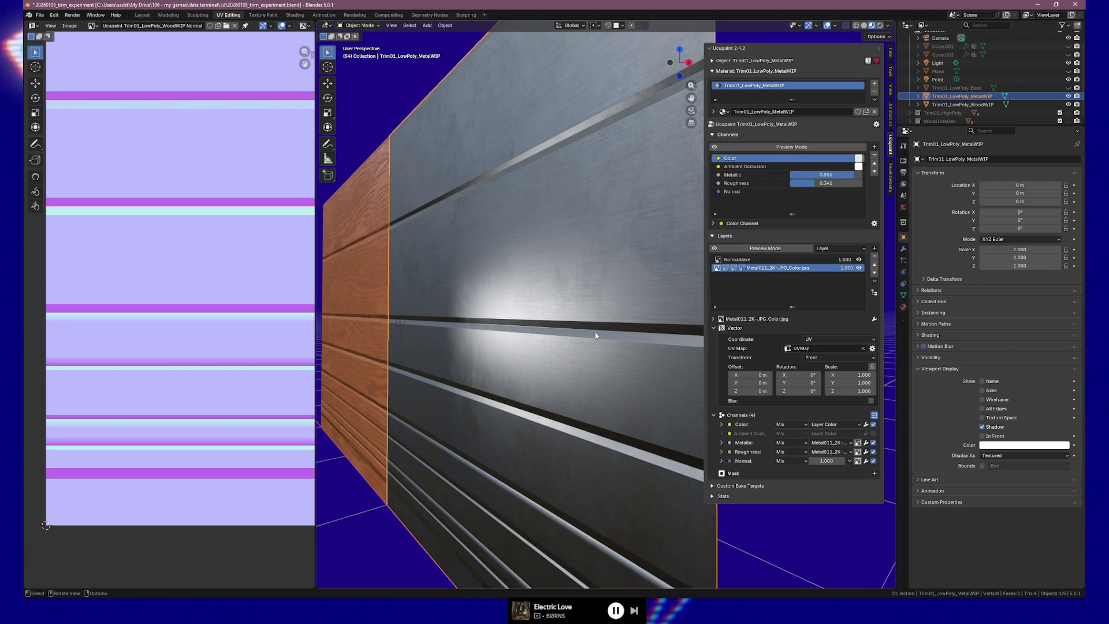
mouse_move(573, 320)
middle_mouse_down()
mouse_move(587, 294)
mouse_move(501, 287)
mouse_move(537, 297)
middle_mouse_up()
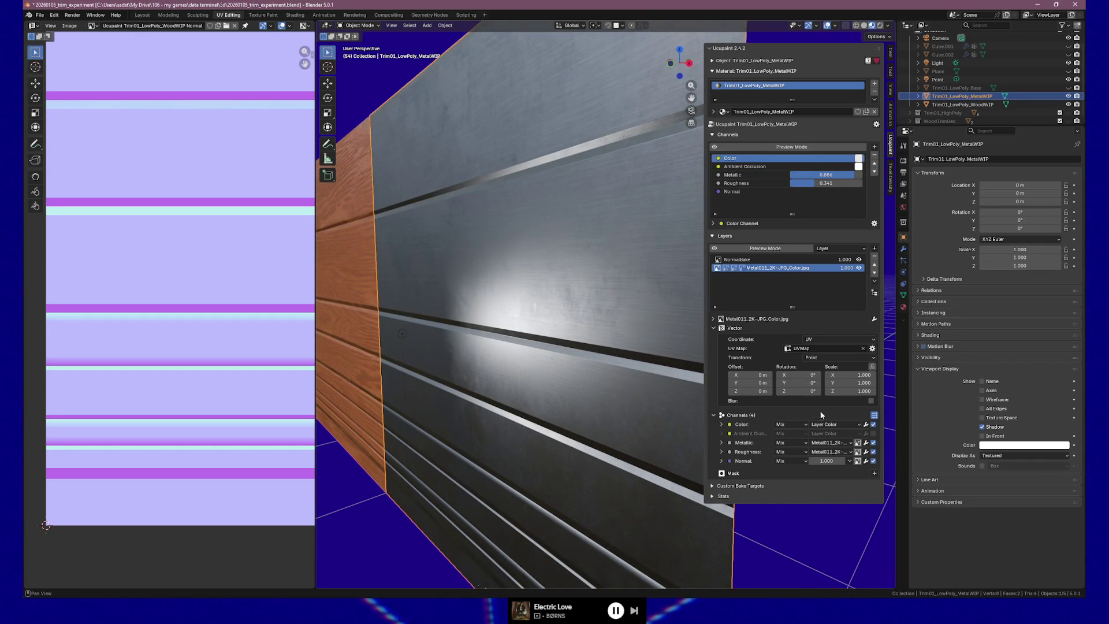
left_click(723, 443)
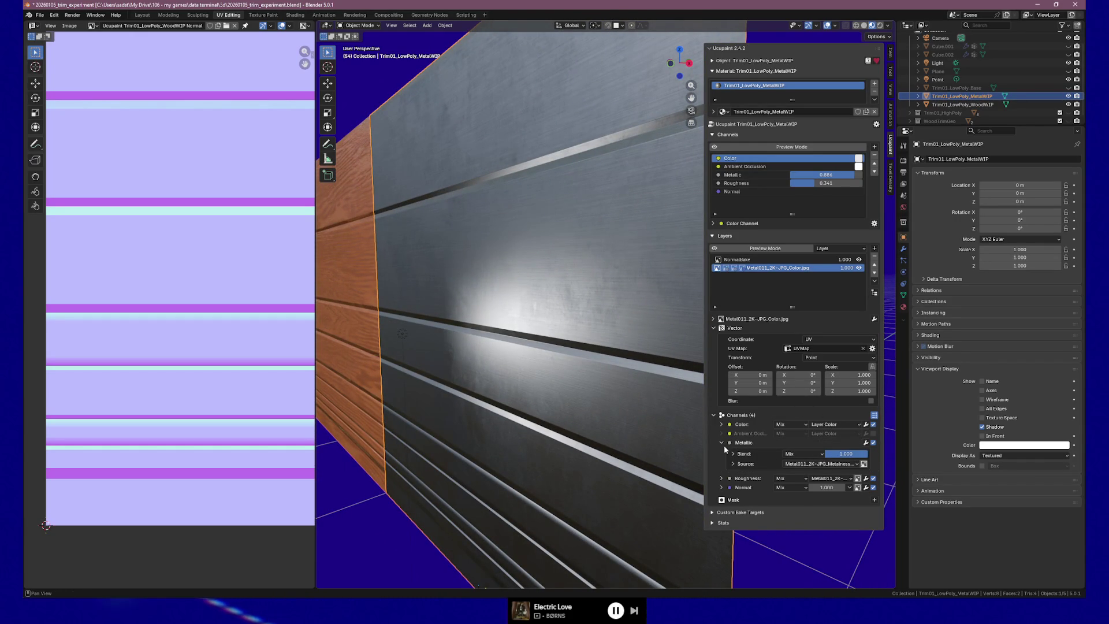
left_click(723, 442)
left_click(345, 330)
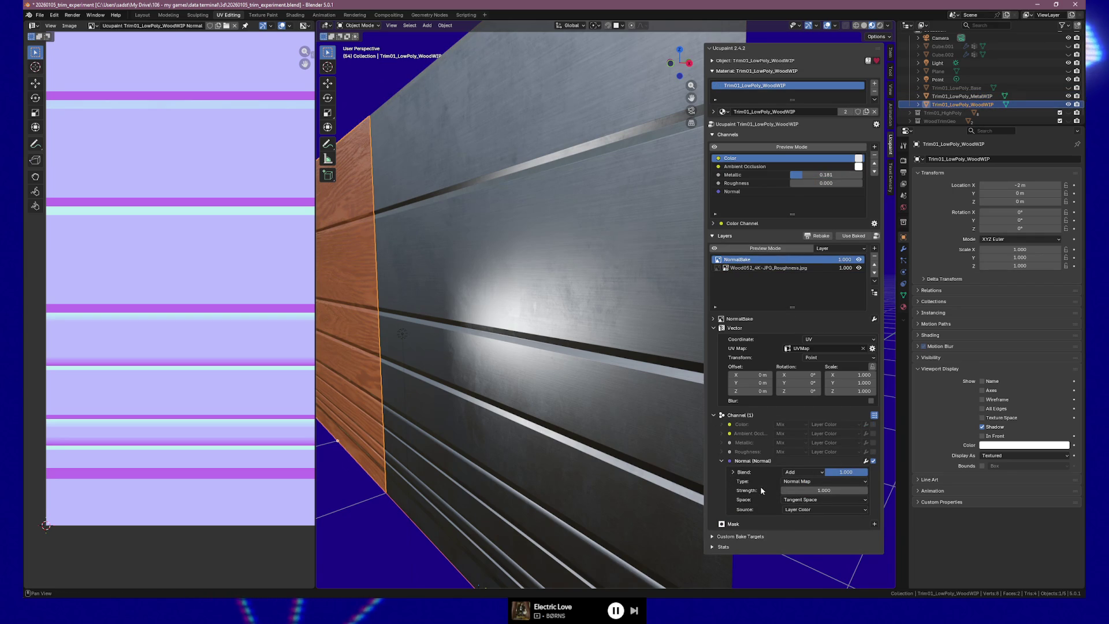
left_click(722, 460)
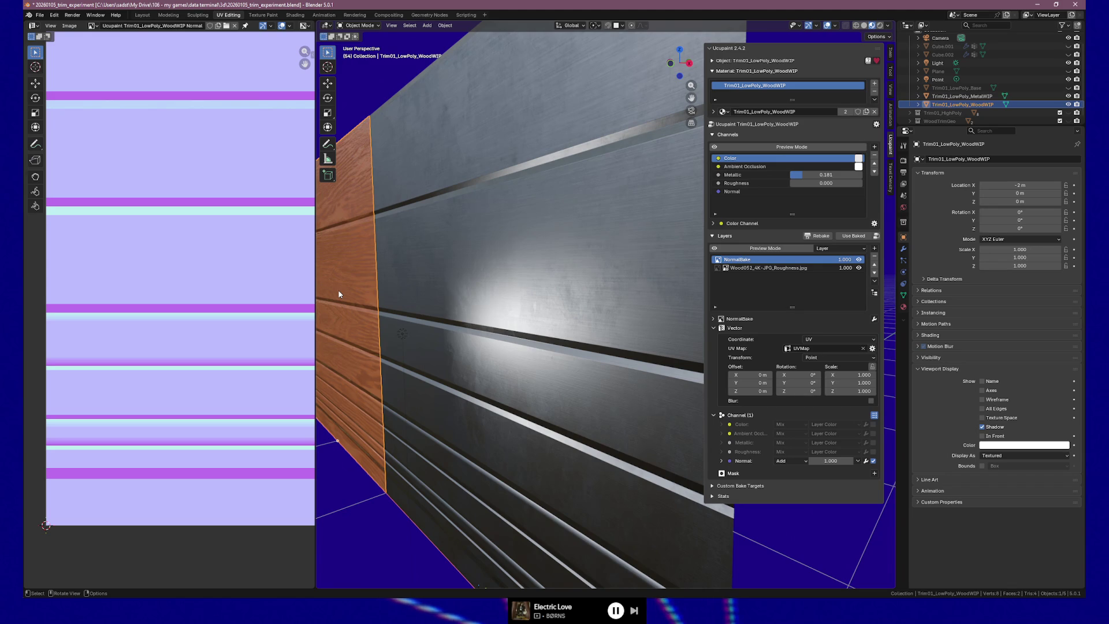
left_click(762, 267)
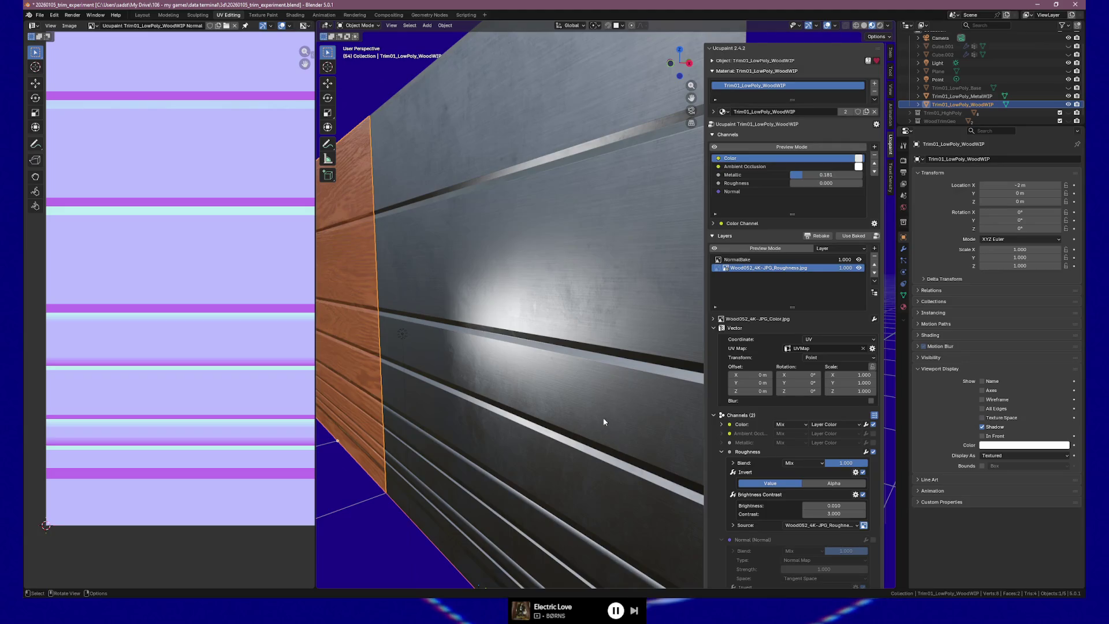
left_click(587, 395)
middle_click_drag(609, 349, 597, 355)
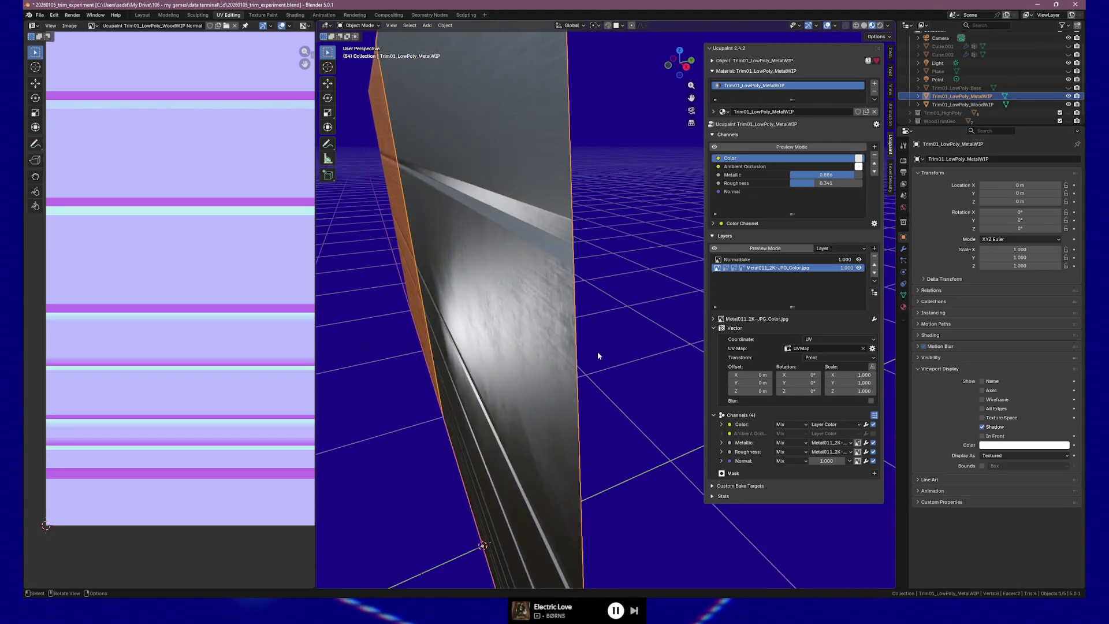
scroll(599, 351, "up", 5)
middle_click_drag(609, 348, 608, 342)
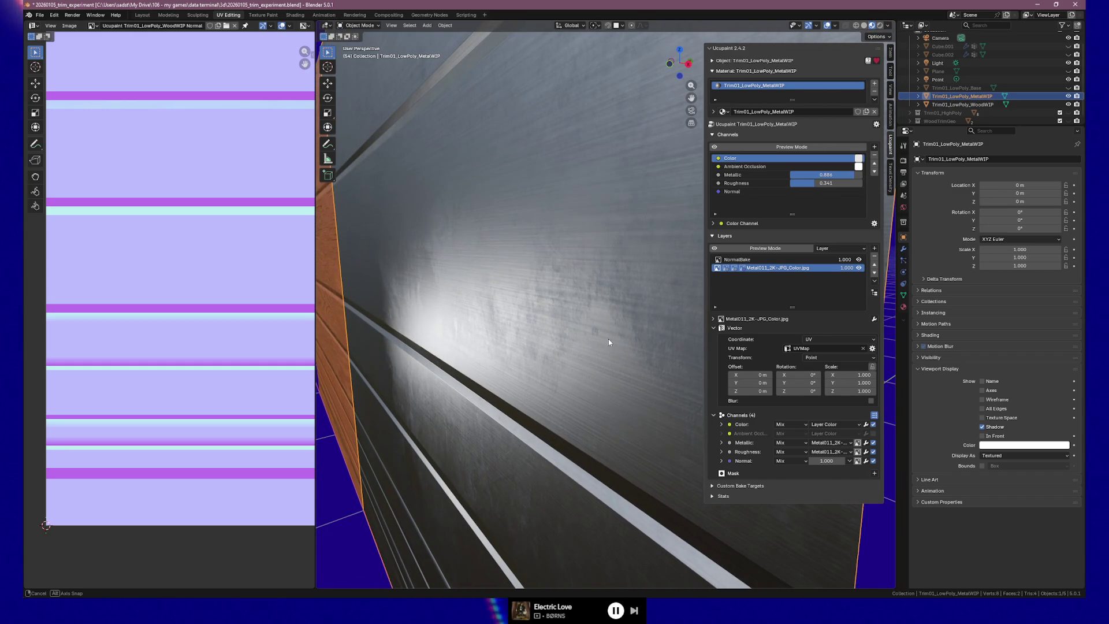
middle_click_drag(609, 338, 607, 332)
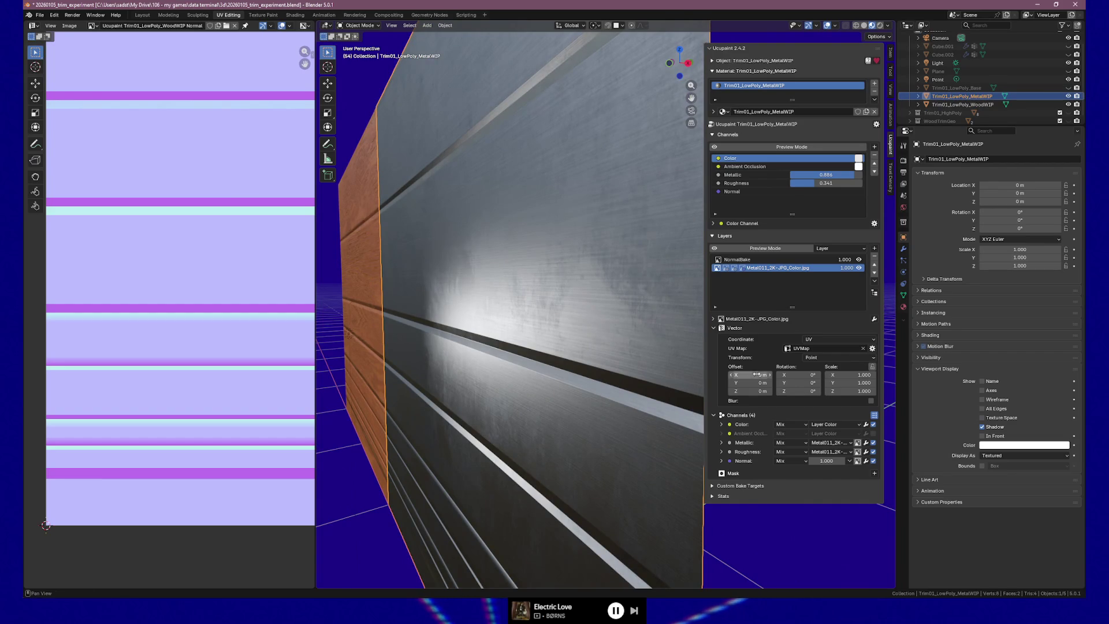
Step: Expand the Metallic channel and paste 1.000 into Roughness to match Metallic, checking the wall from the side
left_click(724, 443)
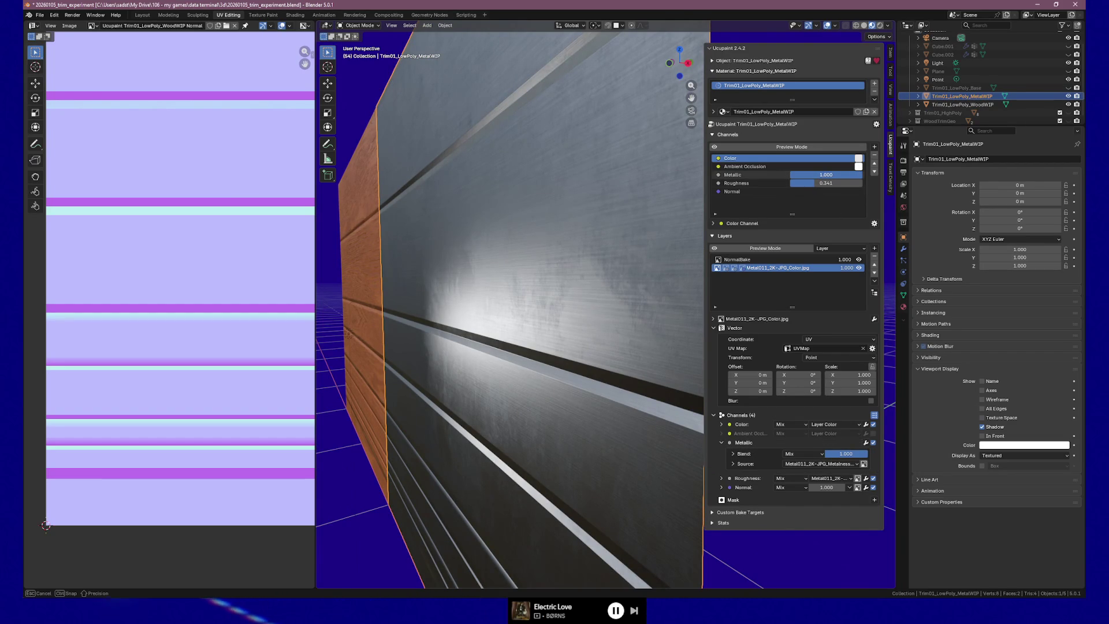
left_click_drag(830, 188, 712, 189)
mouse_move(628, 223)
middle_mouse_down()
mouse_move(661, 232)
mouse_move(640, 226)
middle_mouse_up()
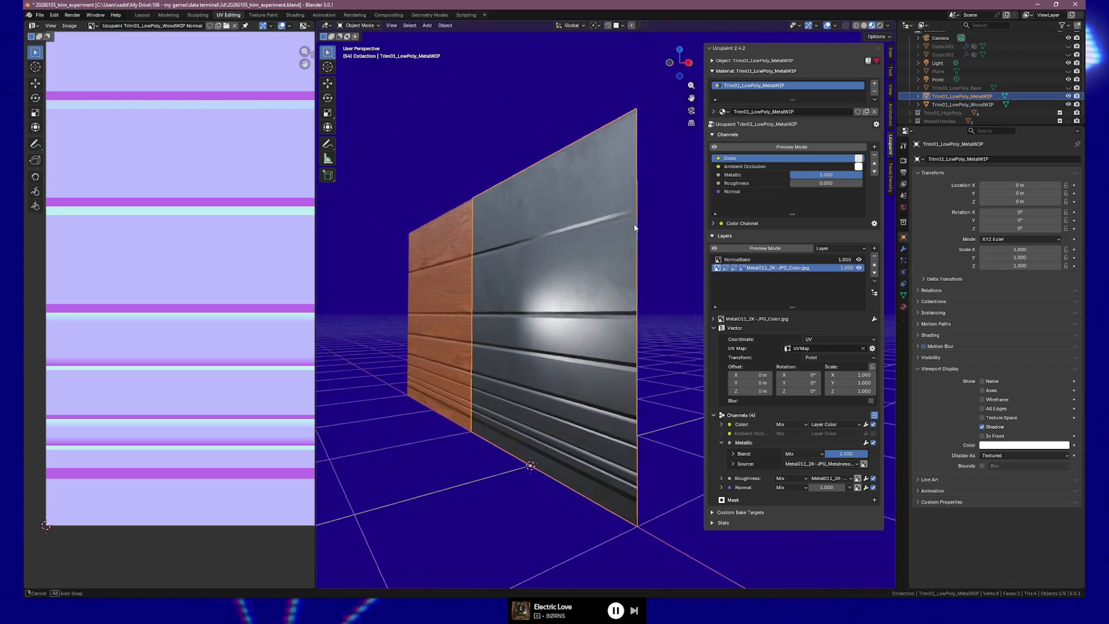
key("ctrl+v")
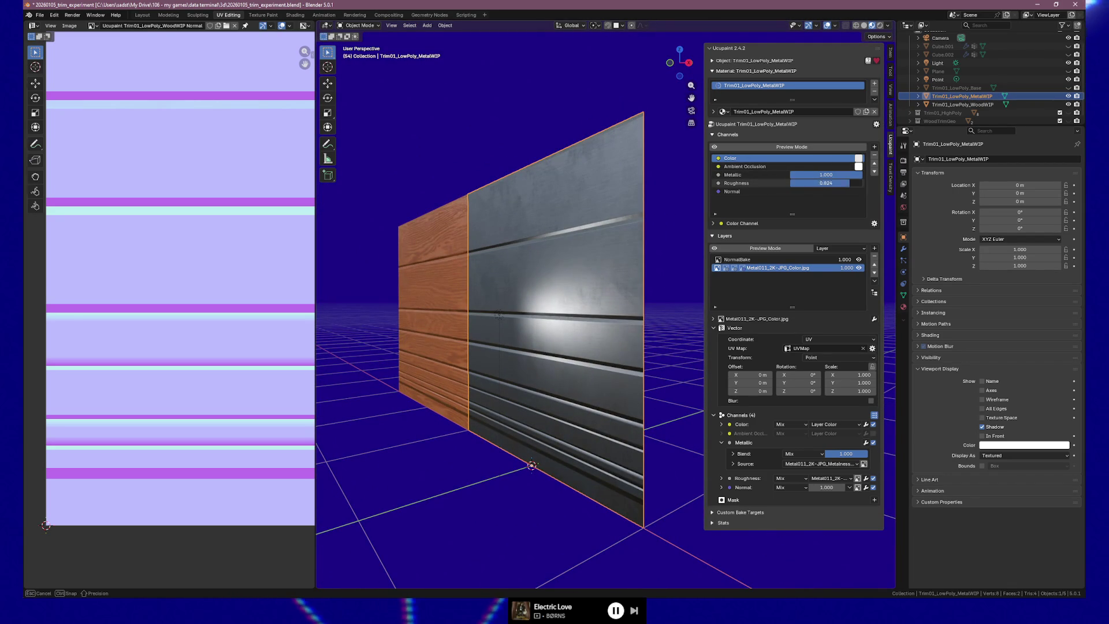
middle_click_drag(546, 254, 562, 270)
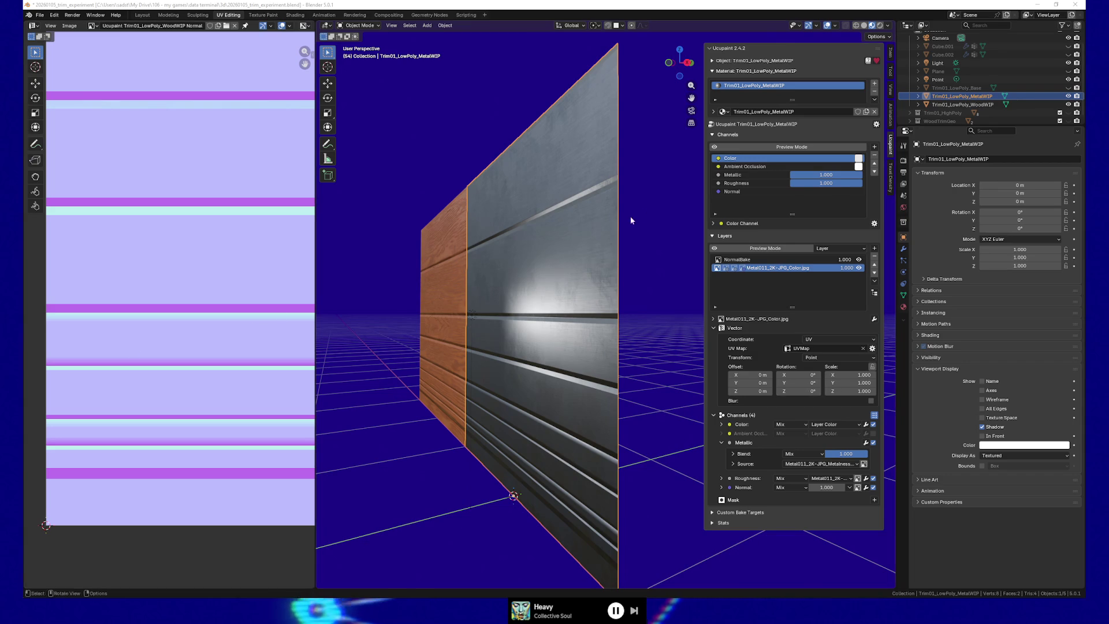
middle_click_drag(587, 316, 581, 304)
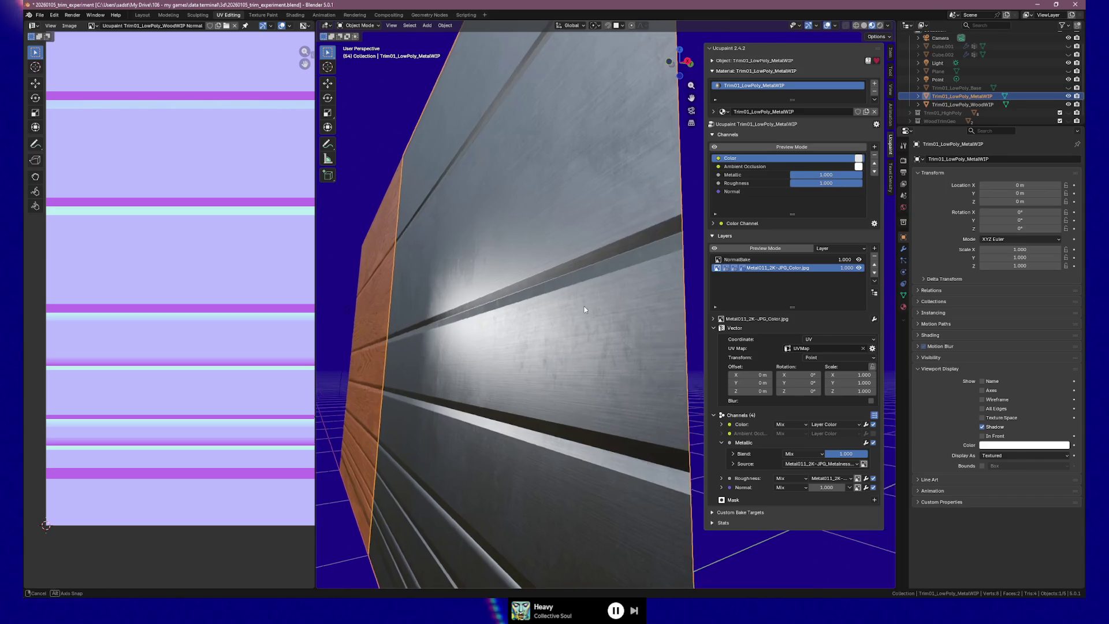
Step: Bring base Roughness to 0.000 and make Normal the active Ucupaint channel
middle_click_drag(581, 305, 624, 307)
left_click_drag(815, 183, 763, 182)
middle_click_drag(587, 302, 654, 308)
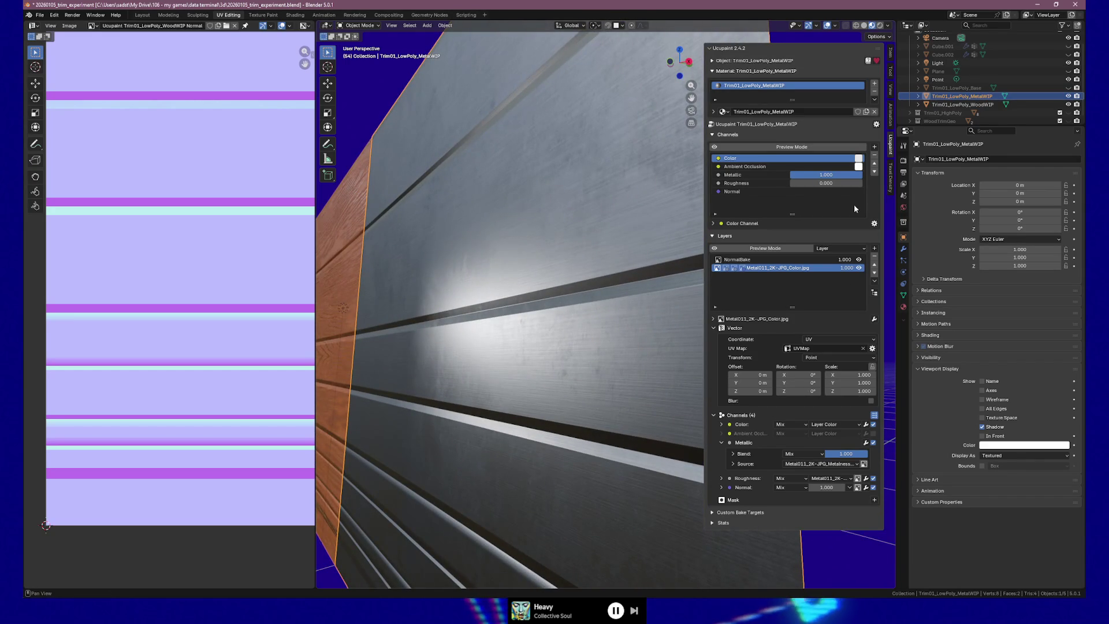
left_click(819, 189)
left_click_drag(829, 184, 763, 184)
mouse_move(676, 286)
middle_mouse_down()
mouse_move(556, 309)
mouse_move(596, 279)
middle_mouse_up()
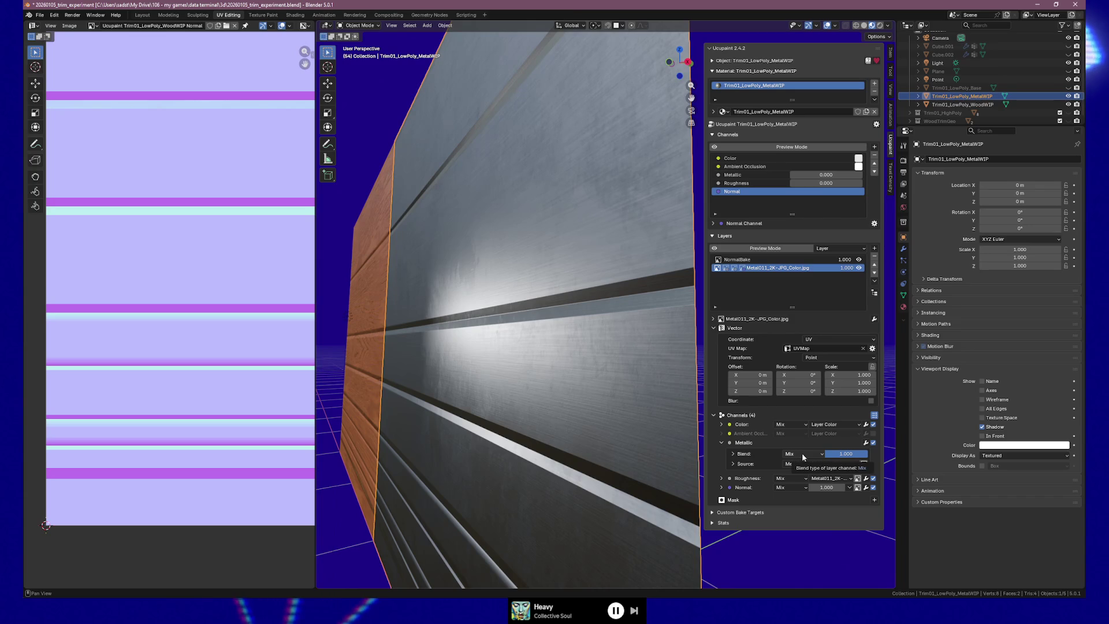
Step: Raise base Metallic to 1.000 and set the Metal011 layer's Metallic blend to full 1.000
left_click_drag(807, 174, 843, 183)
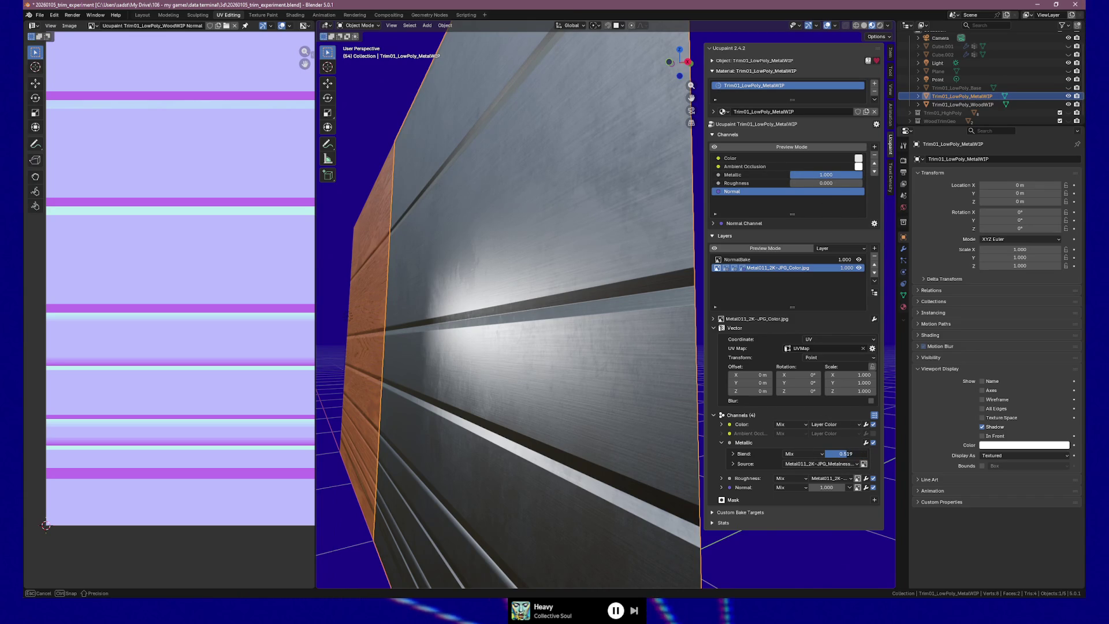
left_click_drag(841, 454, 834, 453)
middle_click_drag(554, 335, 576, 346)
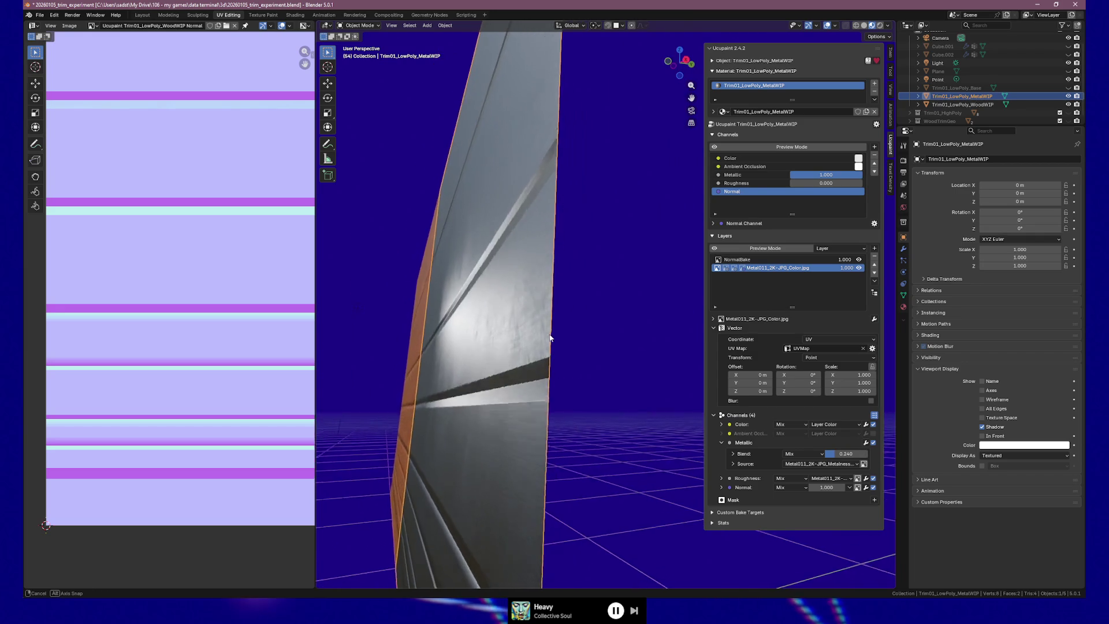
mouse_move(576, 346)
middle_mouse_down()
mouse_move(593, 294)
mouse_move(648, 296)
middle_mouse_up()
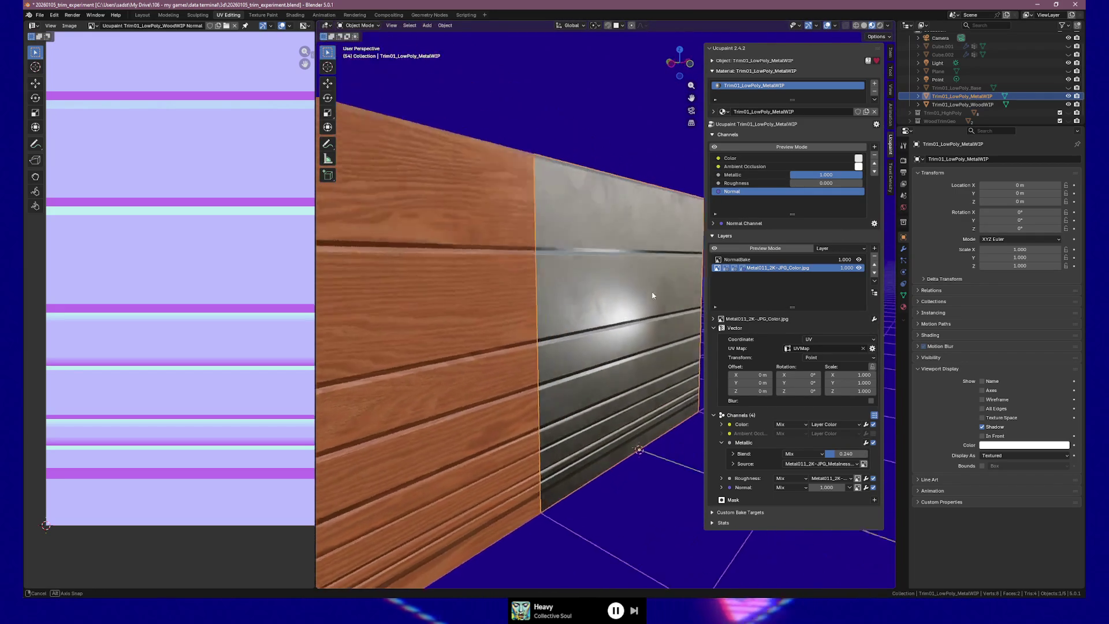
middle_click_drag(648, 296, 564, 278)
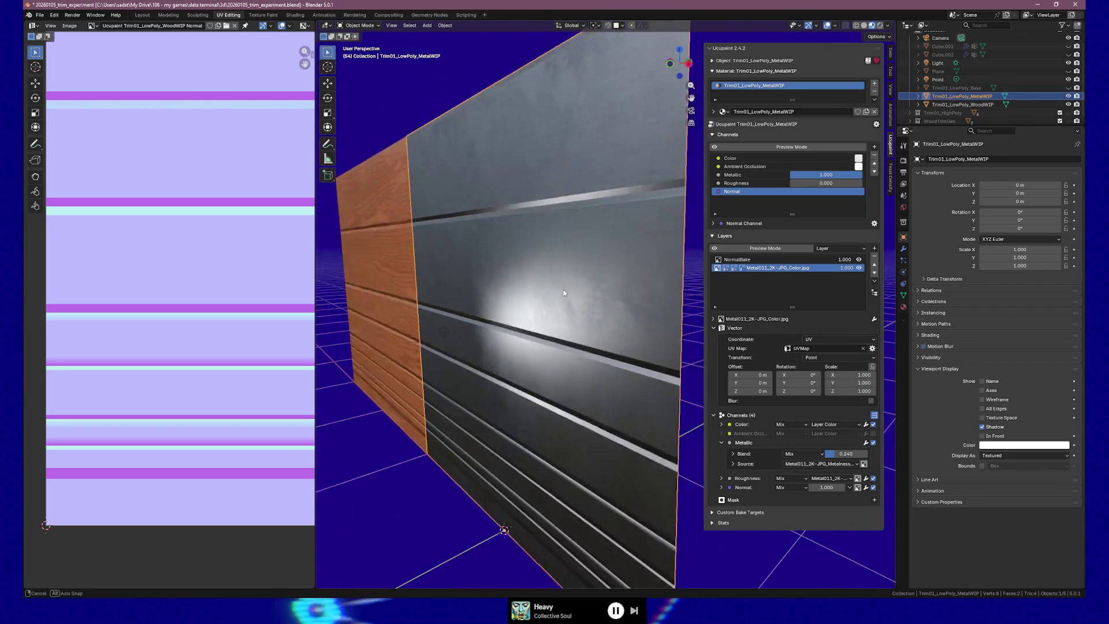
middle_click_drag(563, 277, 578, 279)
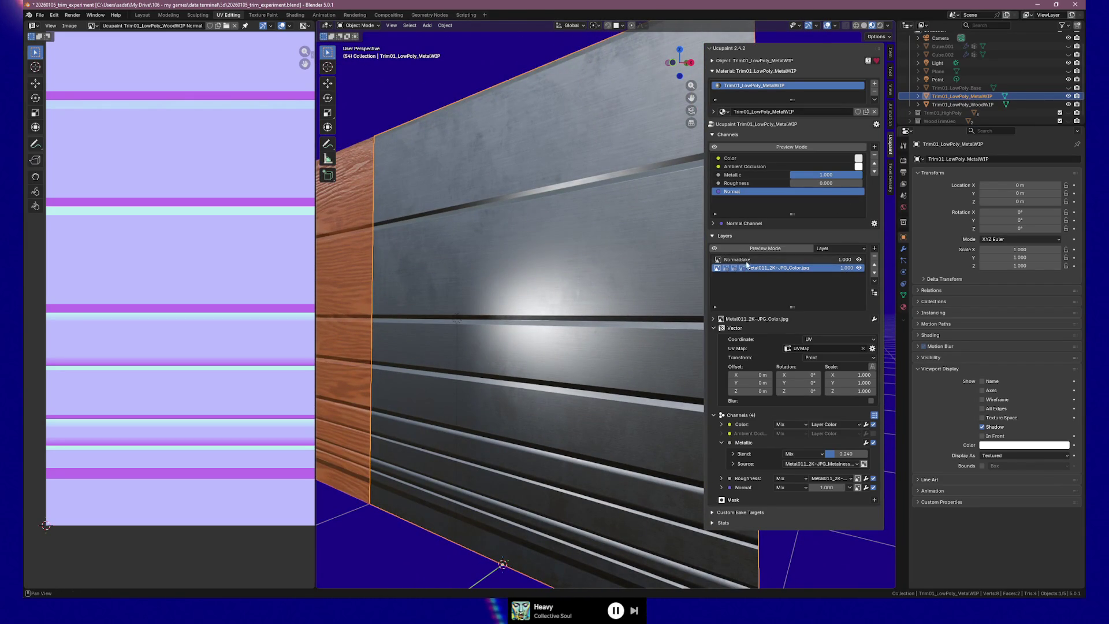
left_click_drag(841, 461, 871, 453)
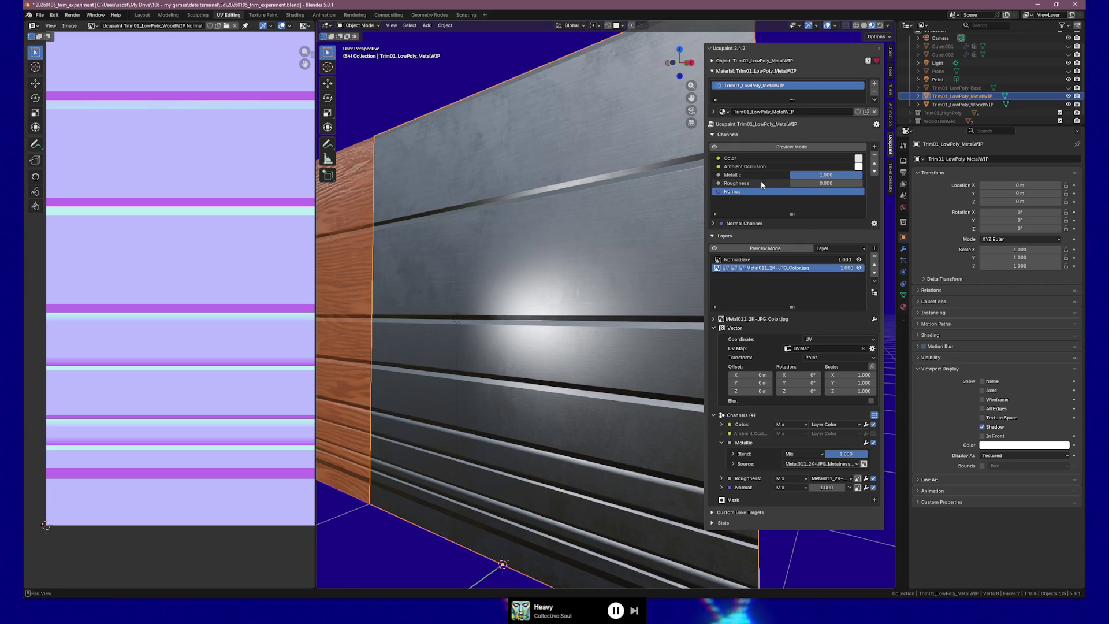
Step: Drag base Roughness down to about 0.335 and collapse the Metallic channel settings
mouse_move(819, 183)
left_mouse_down()
mouse_move(806, 183)
mouse_move(862, 183)
left_mouse_up()
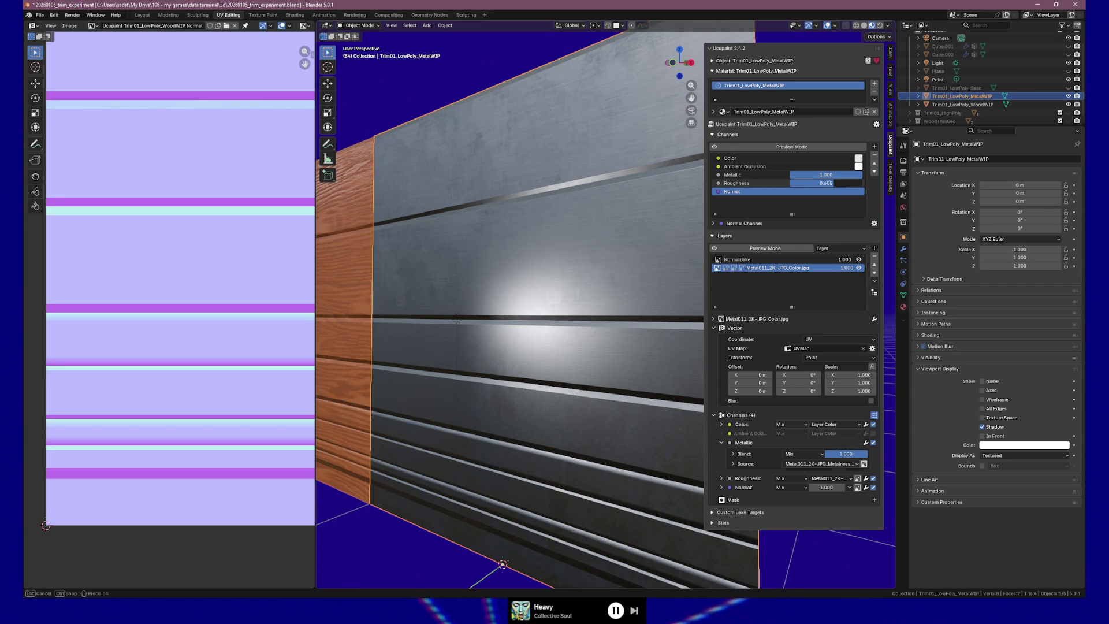
left_click_drag(850, 184, 847, 178)
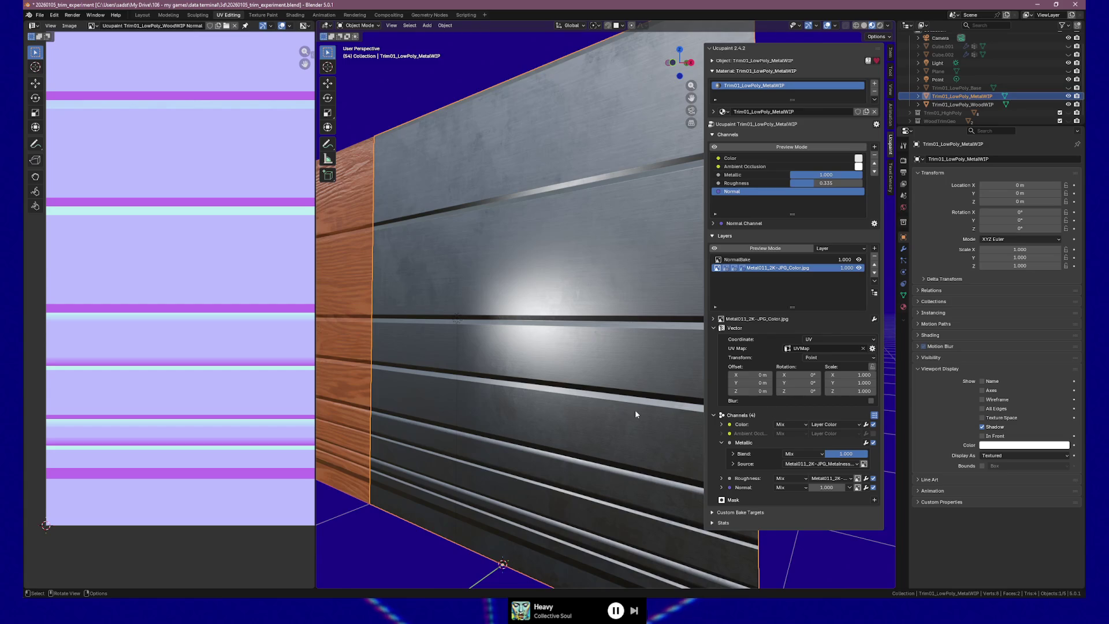
left_click(720, 443)
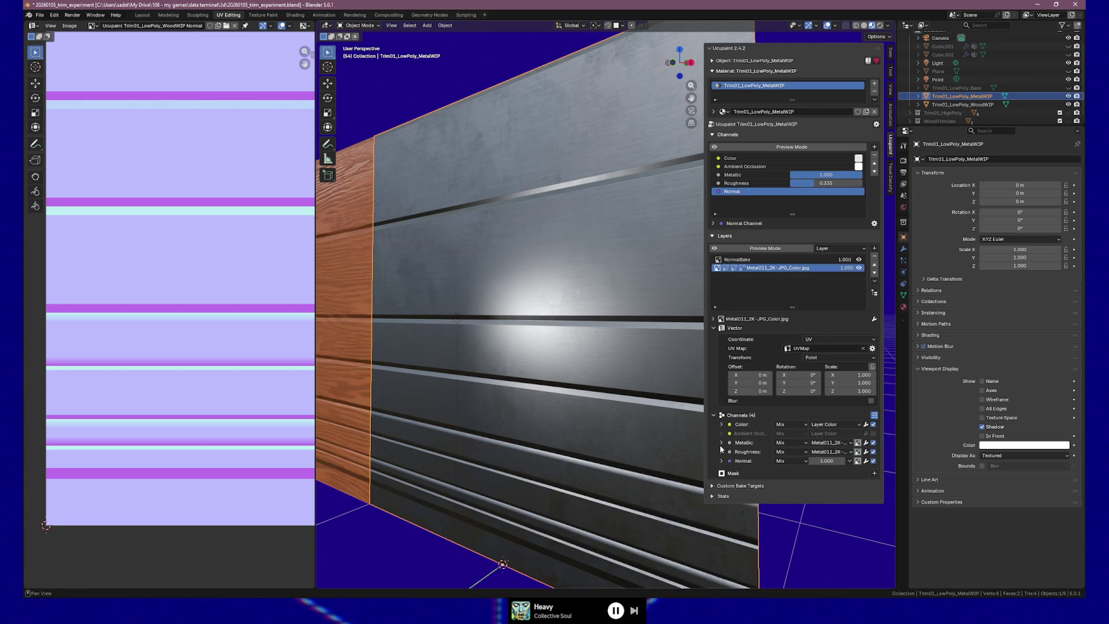
Step: Expand the layer's Roughness channel and enter a Blend value of exactly 0.800
left_click(722, 452)
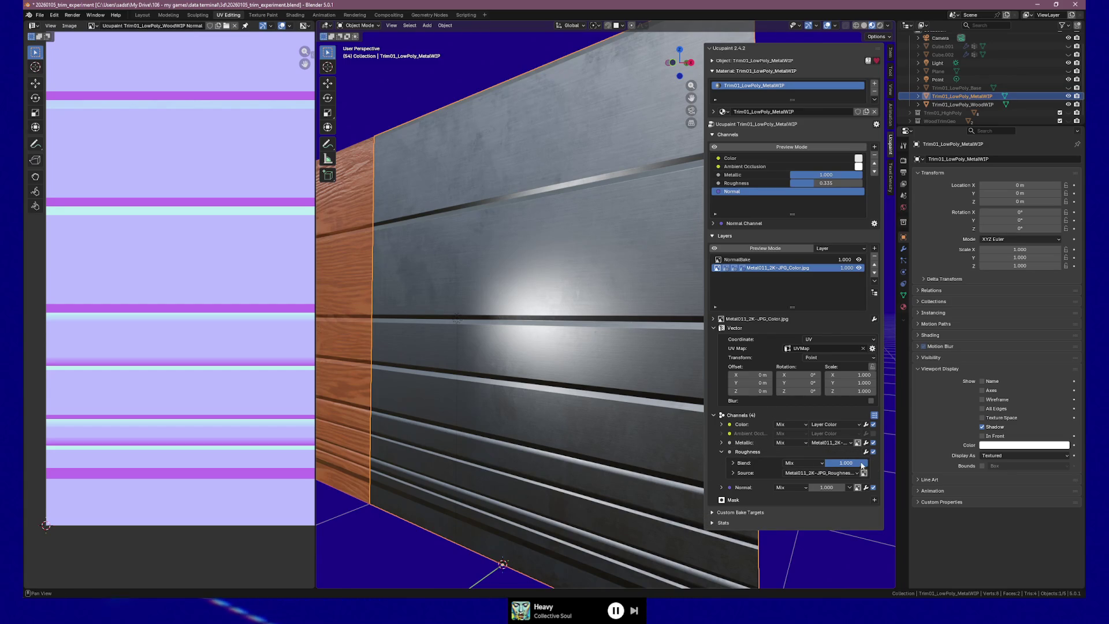
mouse_move(562, 348)
middle_mouse_down()
mouse_move(535, 335)
mouse_move(533, 315)
mouse_move(563, 321)
middle_mouse_up()
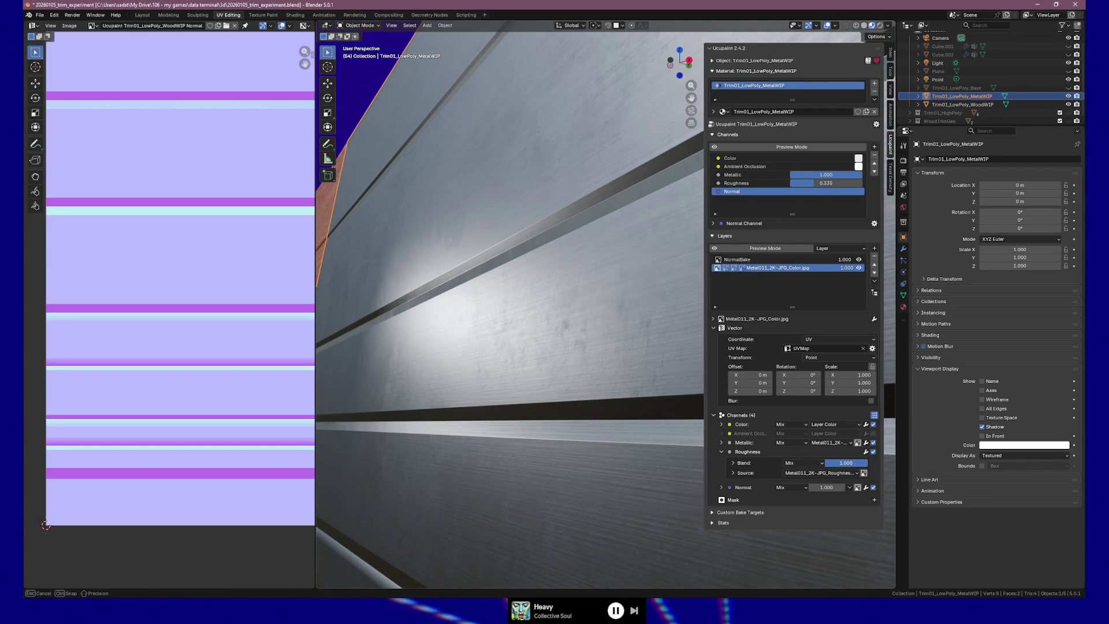
mouse_move(520, 347)
middle_mouse_down("ctrl")
mouse_move(520, 371)
mouse_move(629, 364)
mouse_move(770, 457)
middle_mouse_up("ctrl")
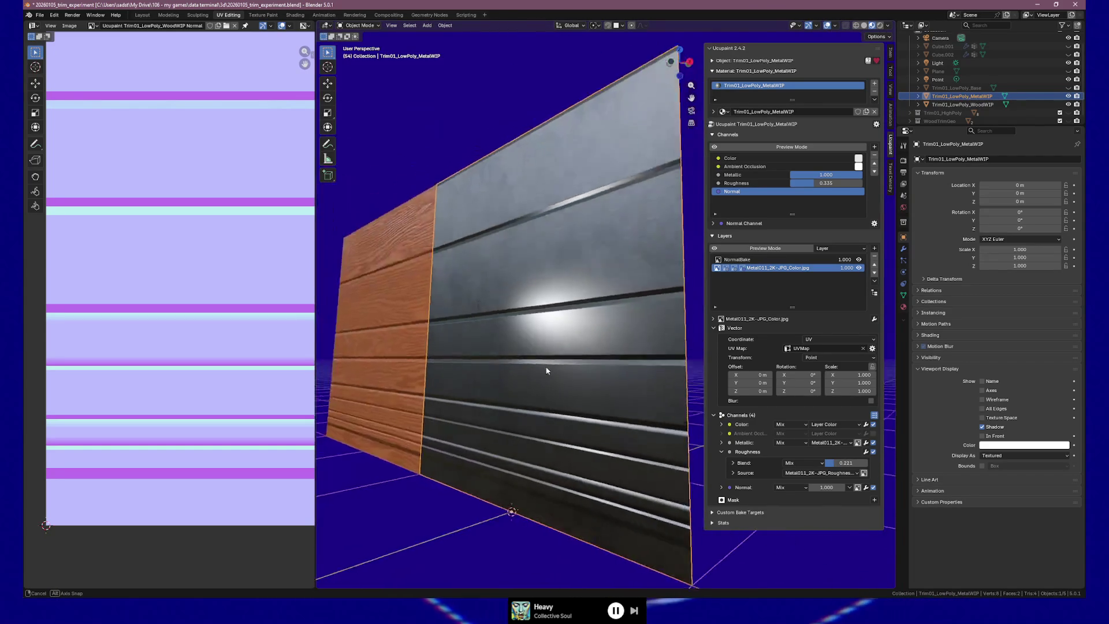
middle_click_drag(589, 371, 619, 367)
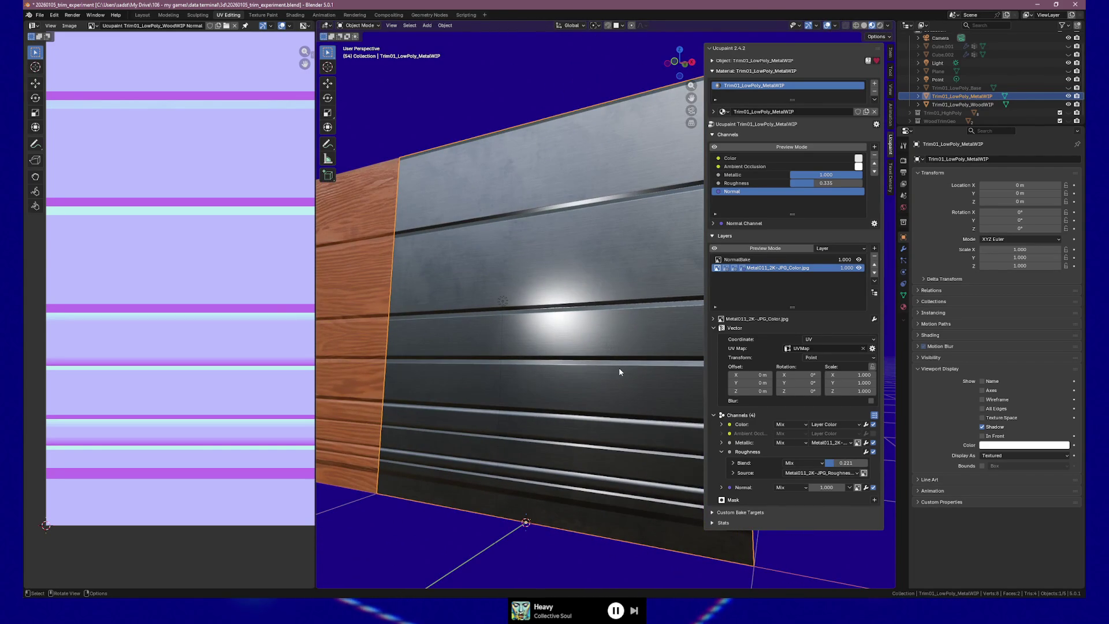
left_click_drag(836, 463, 875, 463)
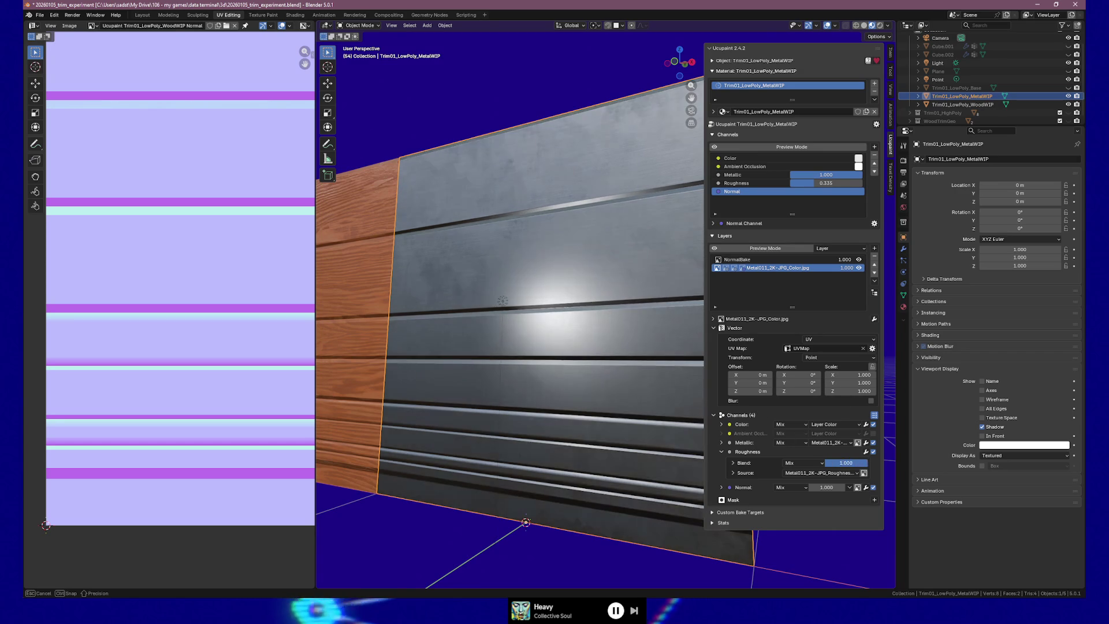
middle_click_drag(533, 358, 758, 513)
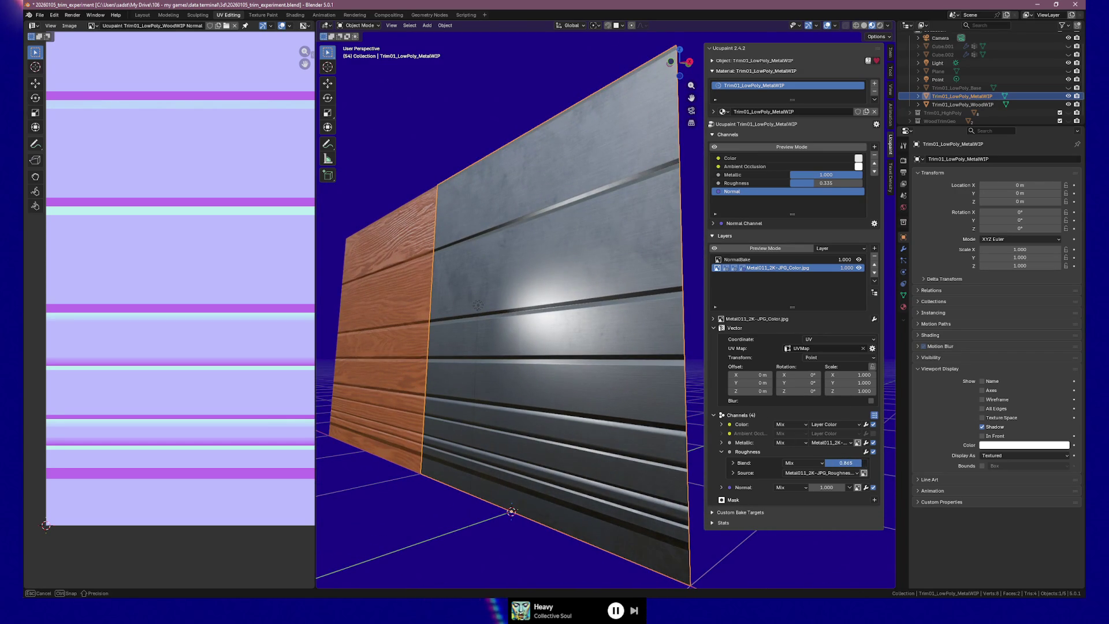
left_click(860, 464)
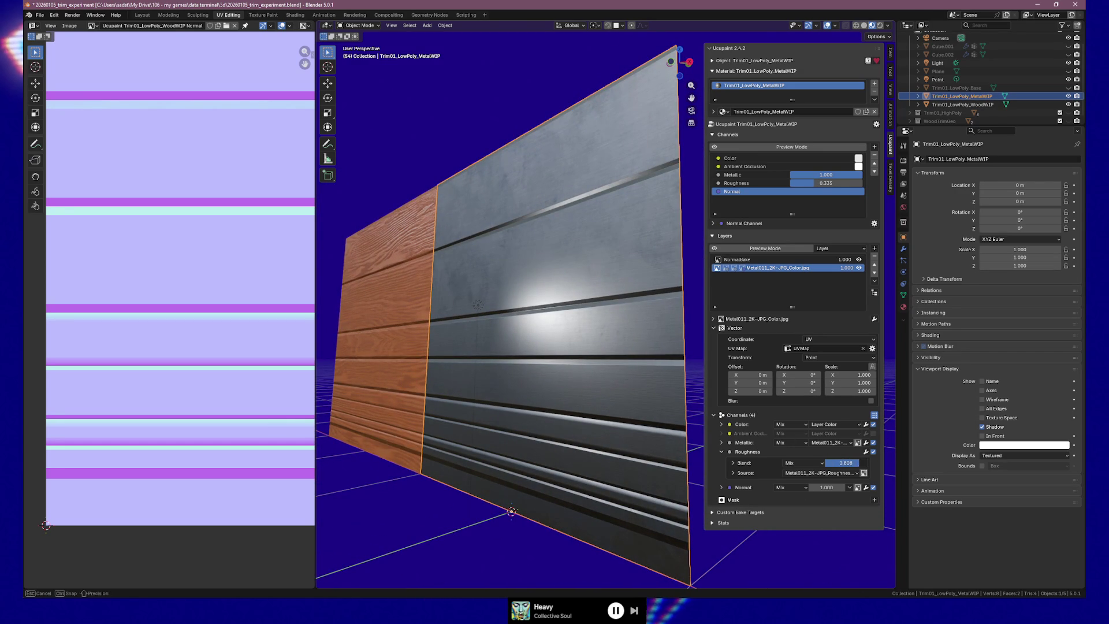
type("0.8")
key("Return")
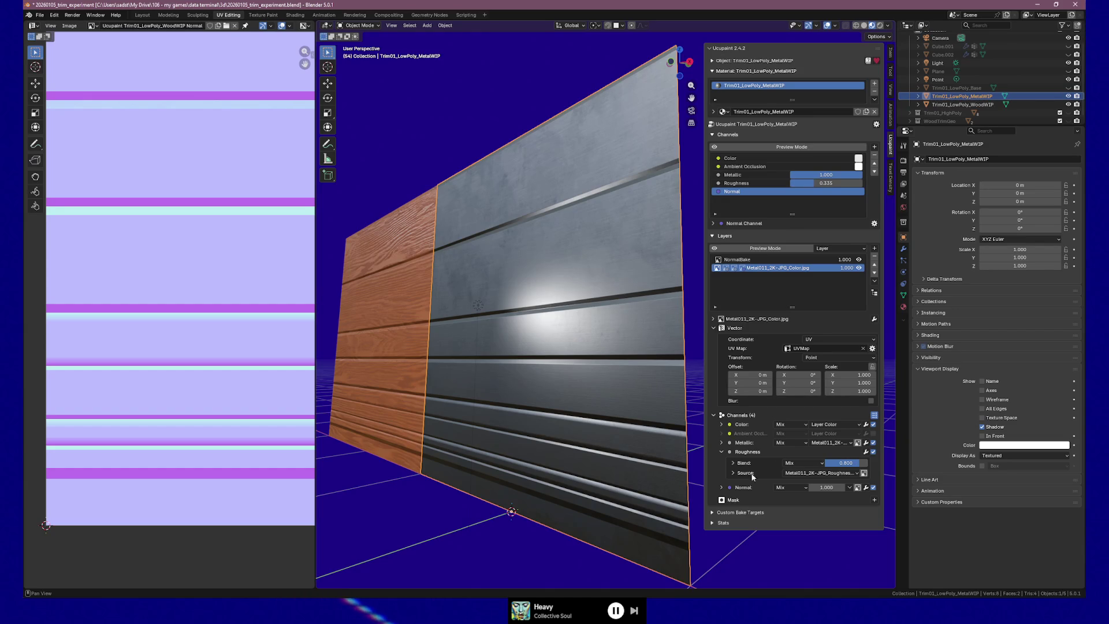
left_click(722, 452)
Step: Test Normal strength at 11.400, undo it back to 1.000, and inspect the panel straight on
left_click(722, 461)
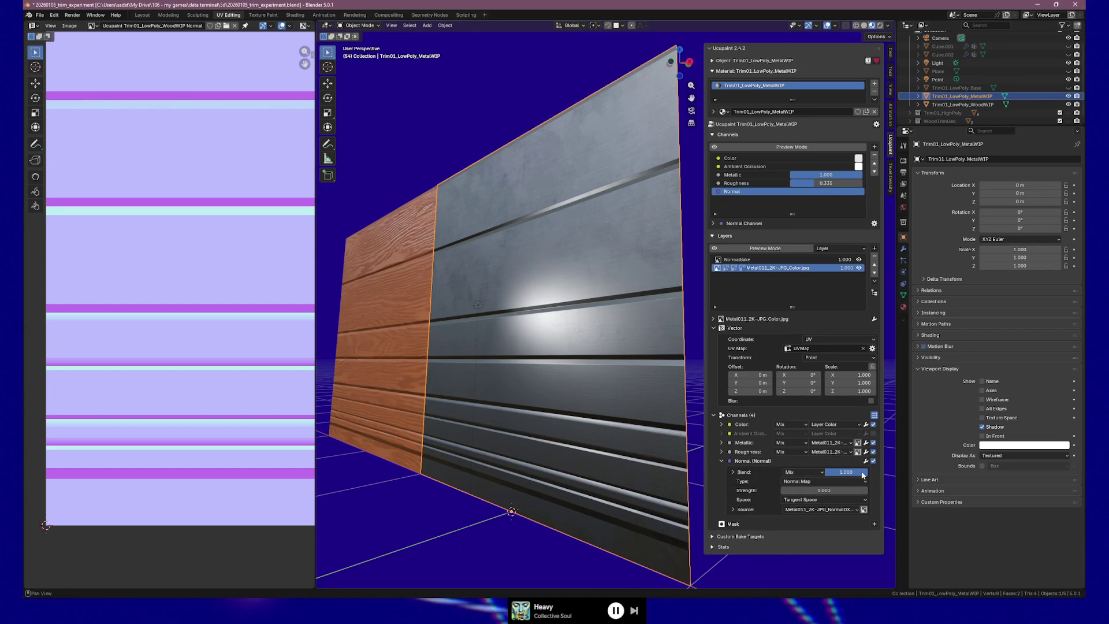
left_click_drag(846, 471, 828, 471)
key("Escape")
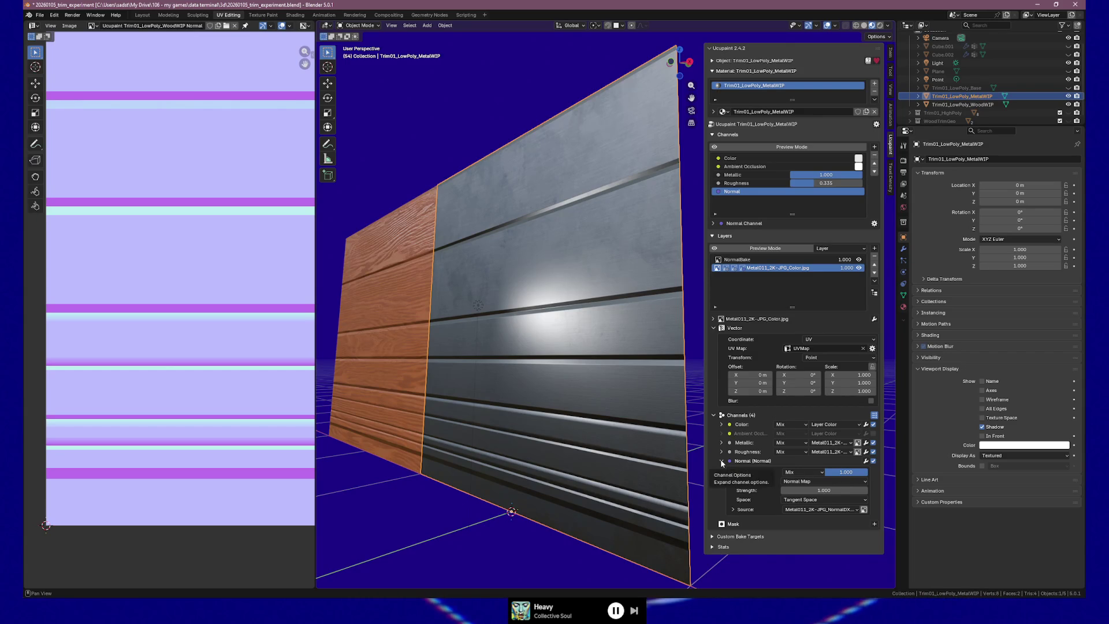
left_click_drag(806, 490, 858, 489)
scroll(587, 395, "up", 5)
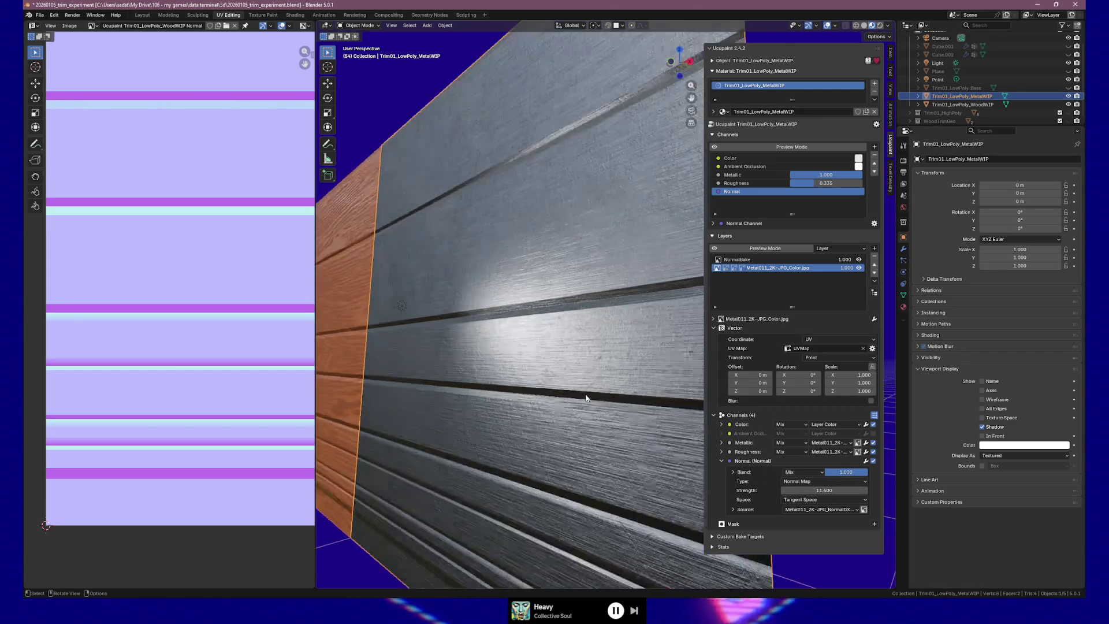
middle_click_drag(610, 410, 648, 415)
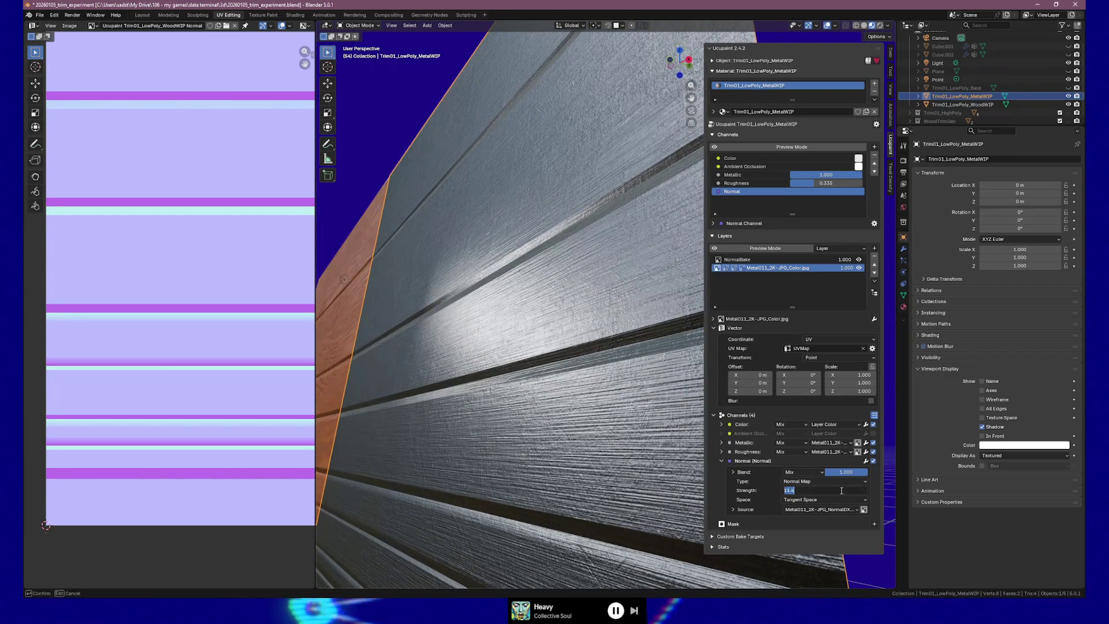
key("ctrl+z")
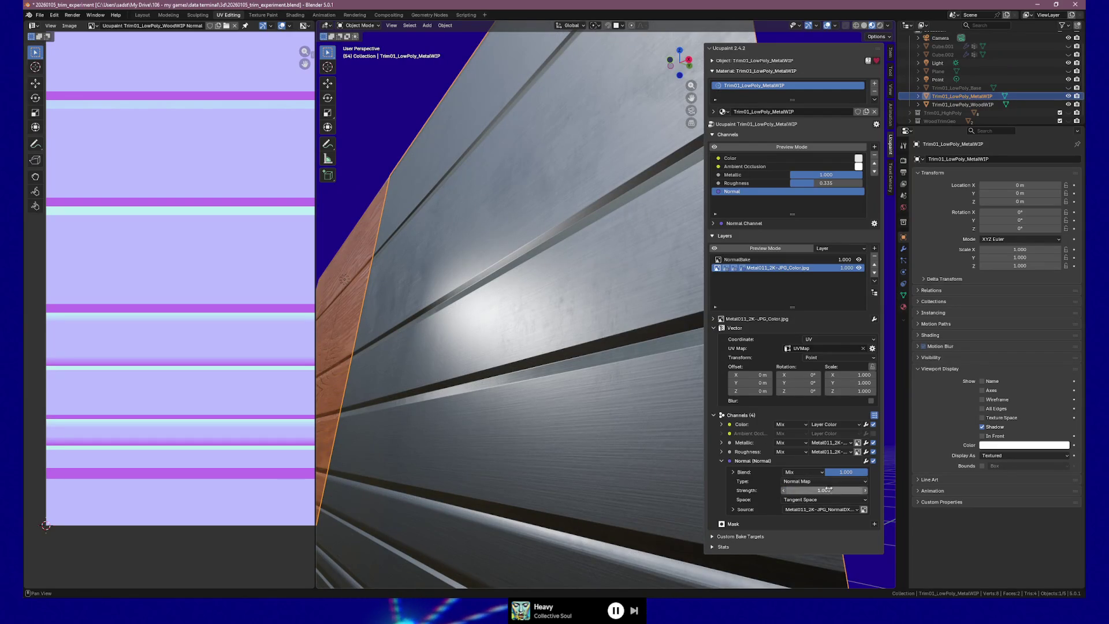
left_click(834, 493)
type("2")
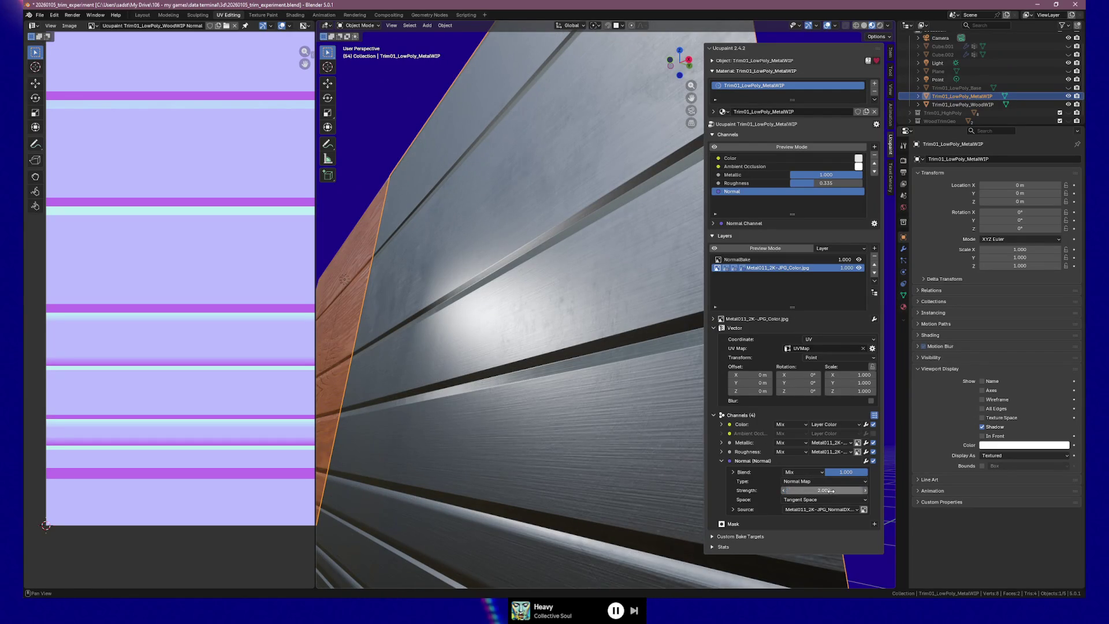
mouse_move(616, 435)
middle_mouse_down()
mouse_move(648, 450)
mouse_move(606, 440)
mouse_move(662, 431)
mouse_move(613, 429)
mouse_move(604, 418)
mouse_move(650, 425)
mouse_move(668, 310)
middle_mouse_up()
scroll(648, 445, "down", 3)
scroll(606, 440, "up", 3)
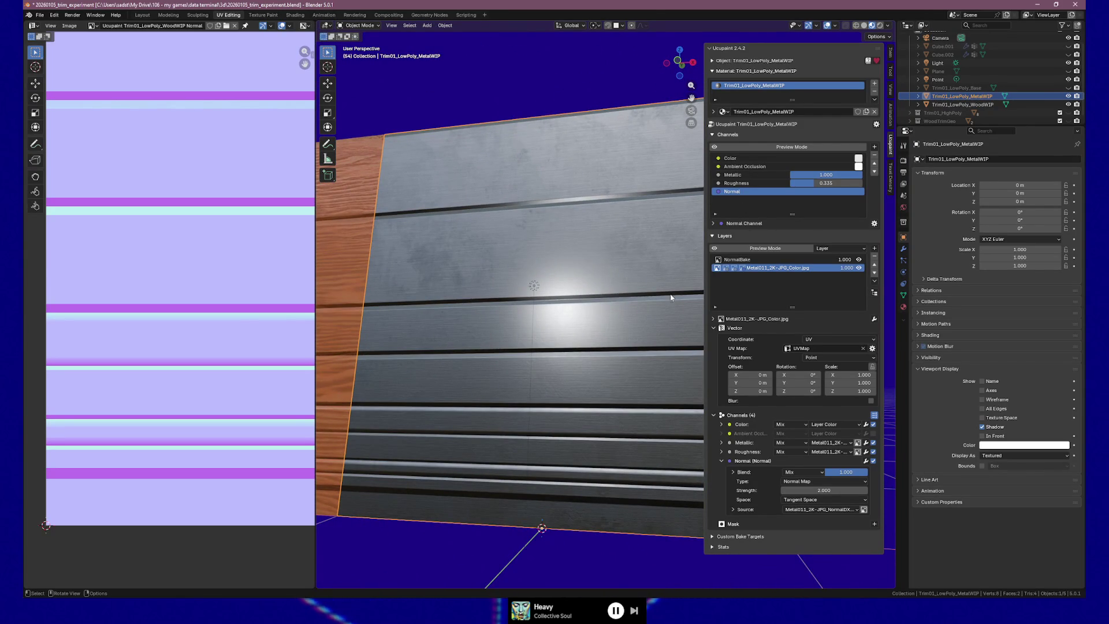
Step: View the grooved metal panel from a steep angle, then switch to the PureRef train-interior references
mouse_move(658, 286)
middle_mouse_down()
mouse_move(553, 299)
mouse_move(567, 298)
middle_mouse_up()
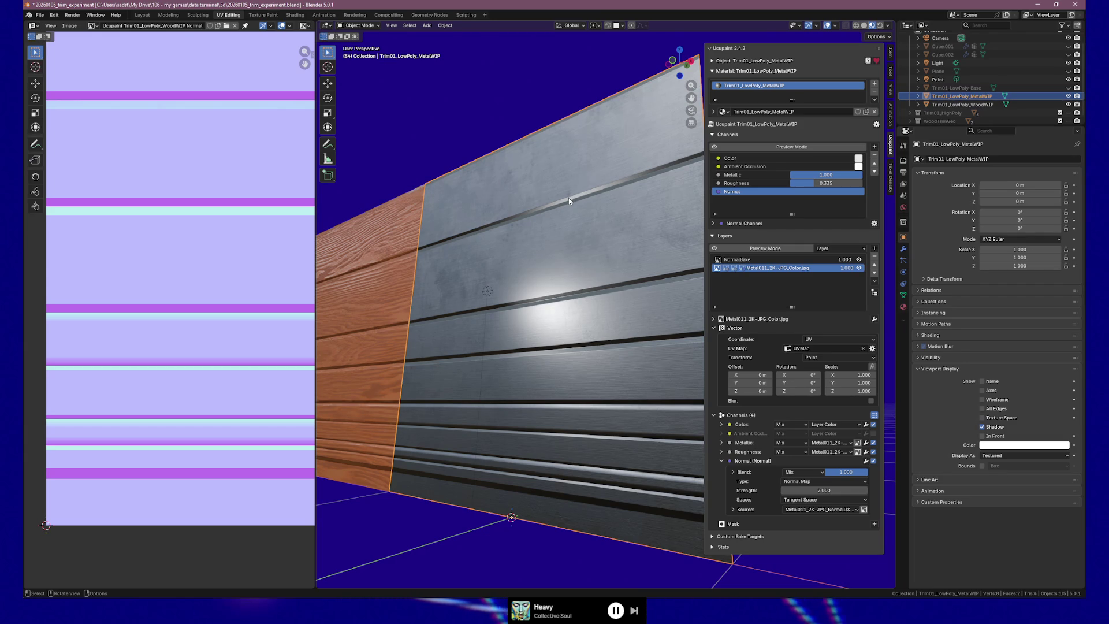
key("alt+Tab")
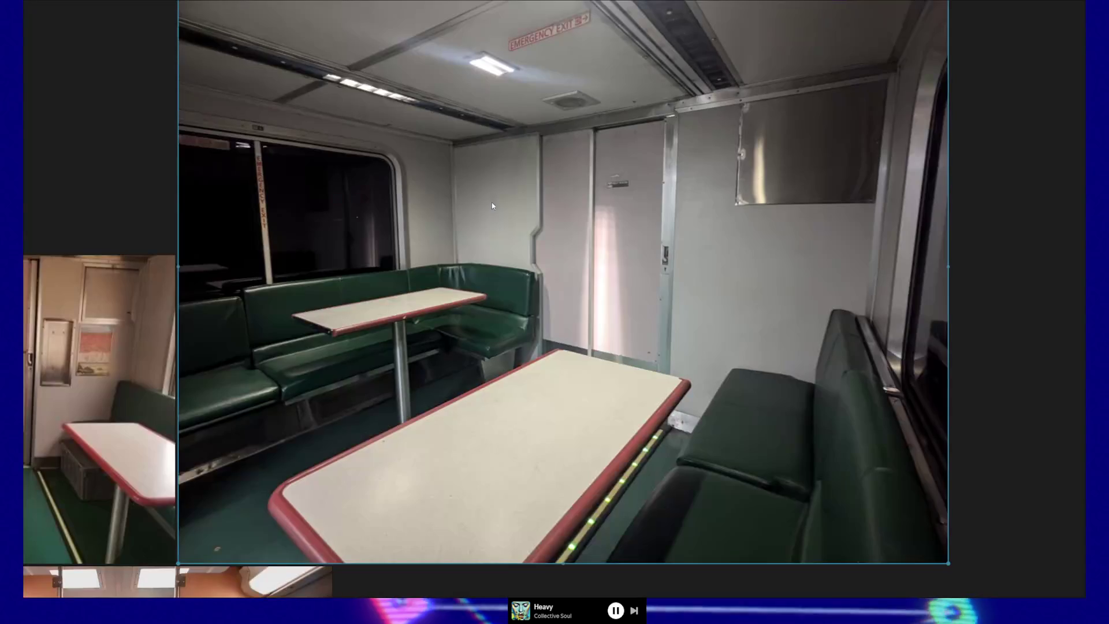
scroll(560, 200, "up", 3)
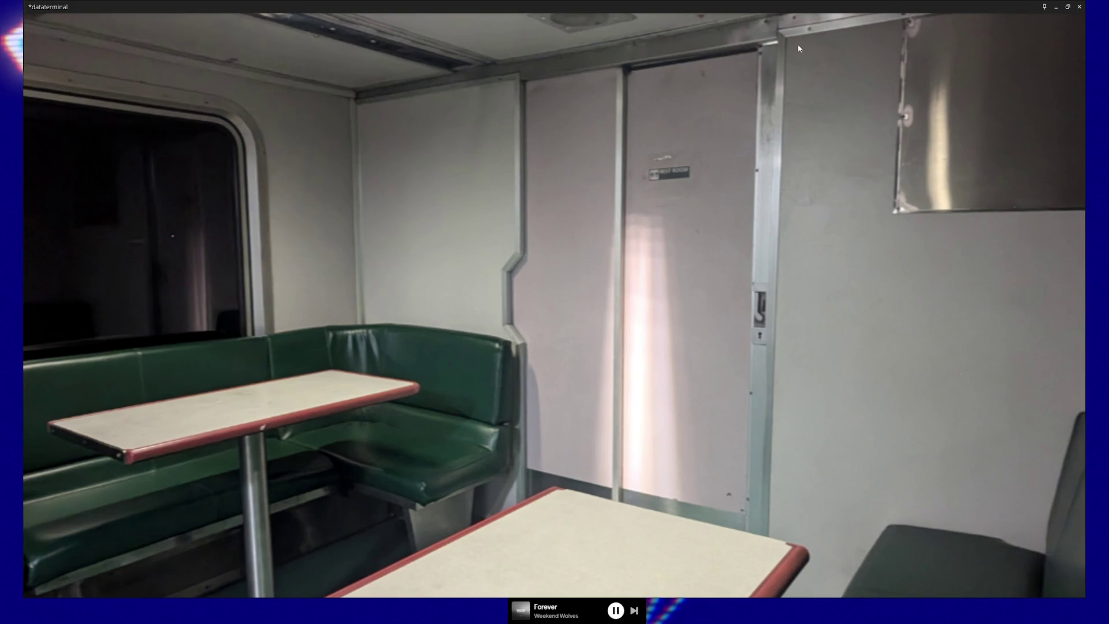
Step: Tilt the reference up toward the ceiling rail, then turn Blender's metal wall to a new angle
left_click_drag(803, 24, 746, 121)
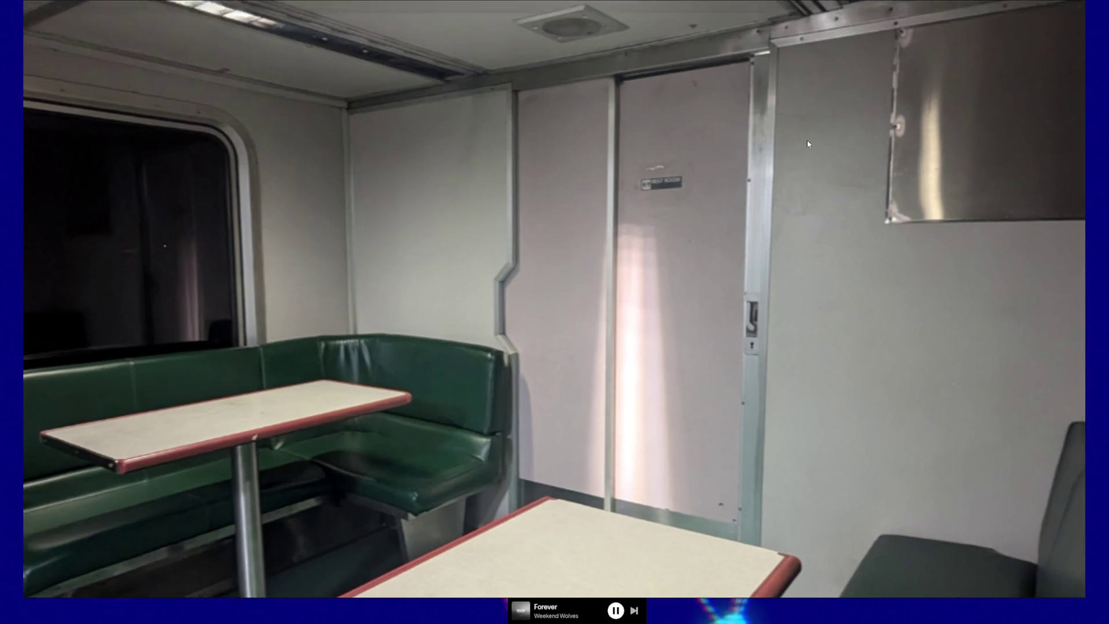
scroll(745, 117, "up", 5)
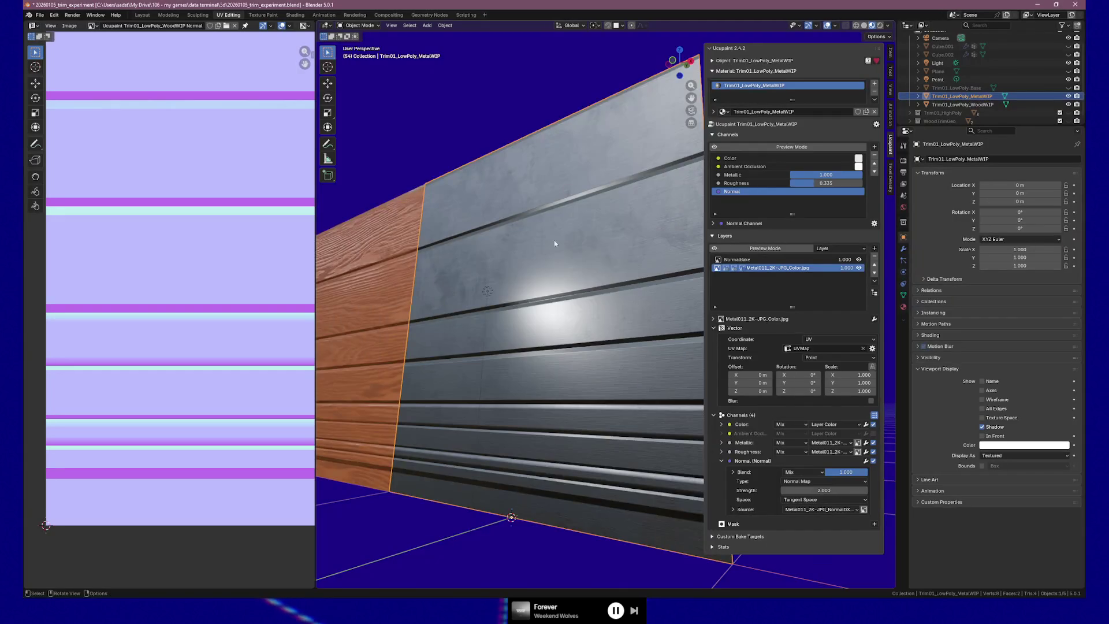
middle_click_drag(554, 244, 549, 318)
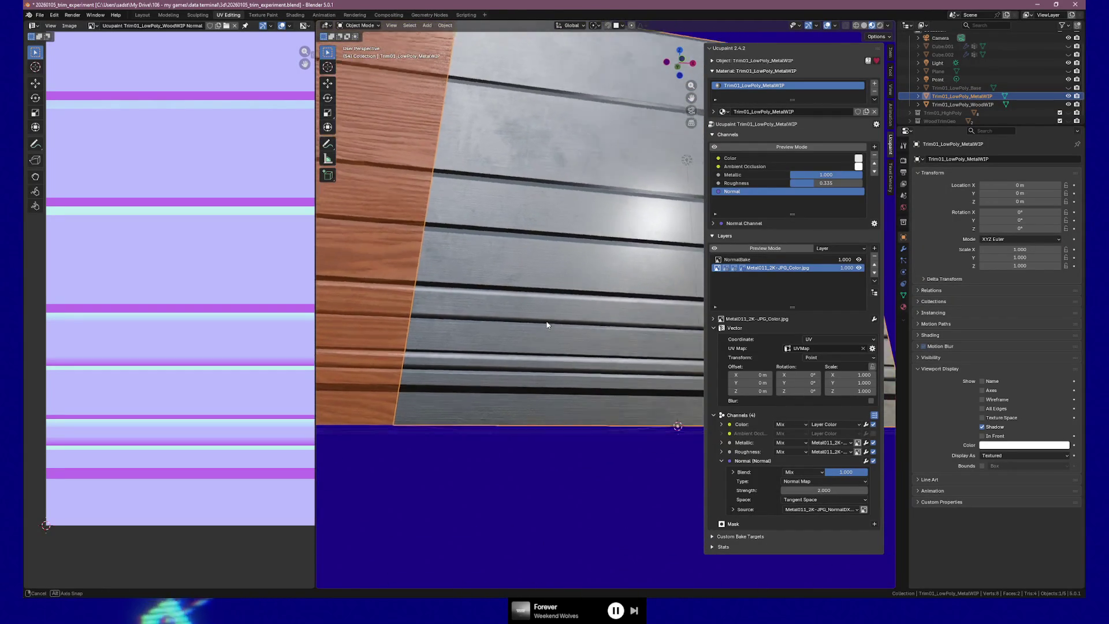
Step: Orbit around the metal panel and panelled wall to check the Metal011 material with metallic 1.000 and roughness 0.335
middle_click_drag(549, 318, 528, 330)
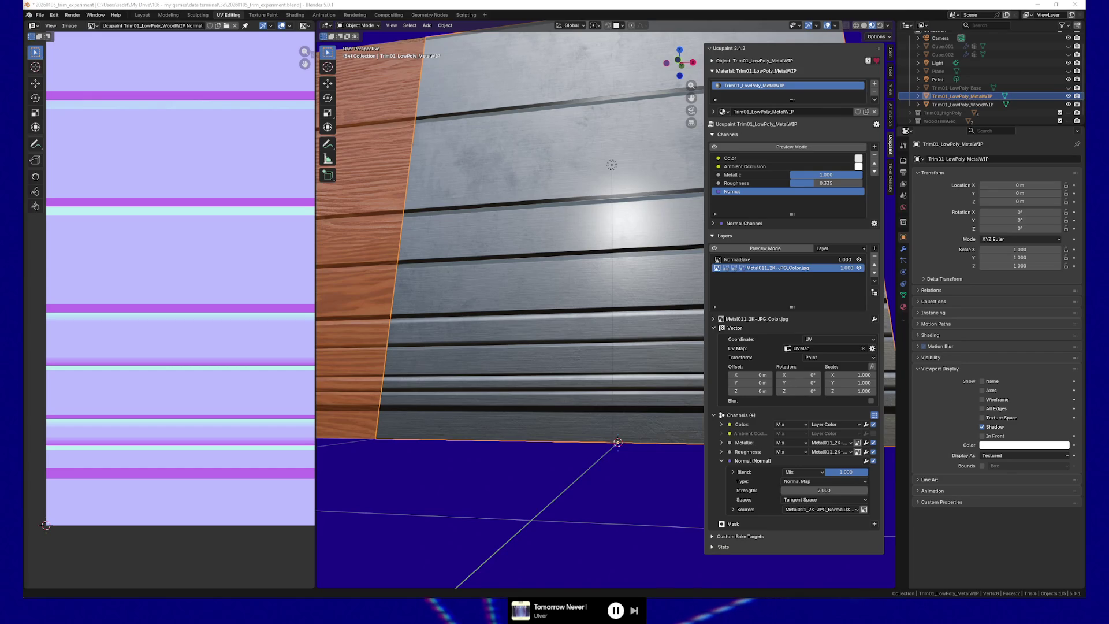
mouse_move(560, 302)
middle_mouse_down()
mouse_move(509, 305)
mouse_move(574, 306)
middle_mouse_up()
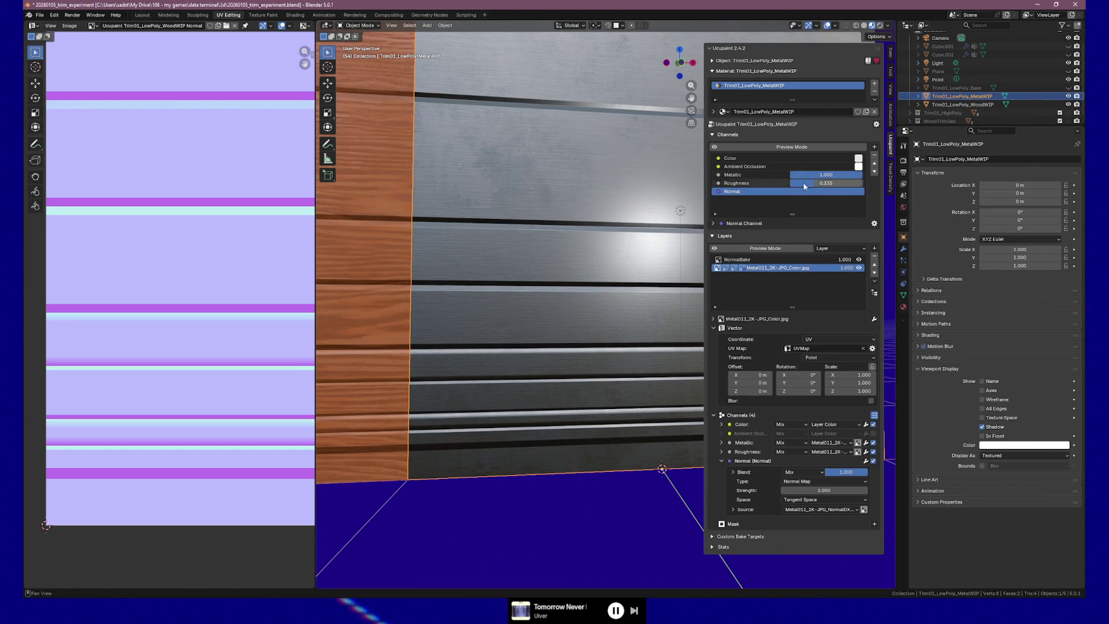
Step: Collapse the layer's vector and channel sections and reach the Ucupaint material-tree options
left_click(713, 328)
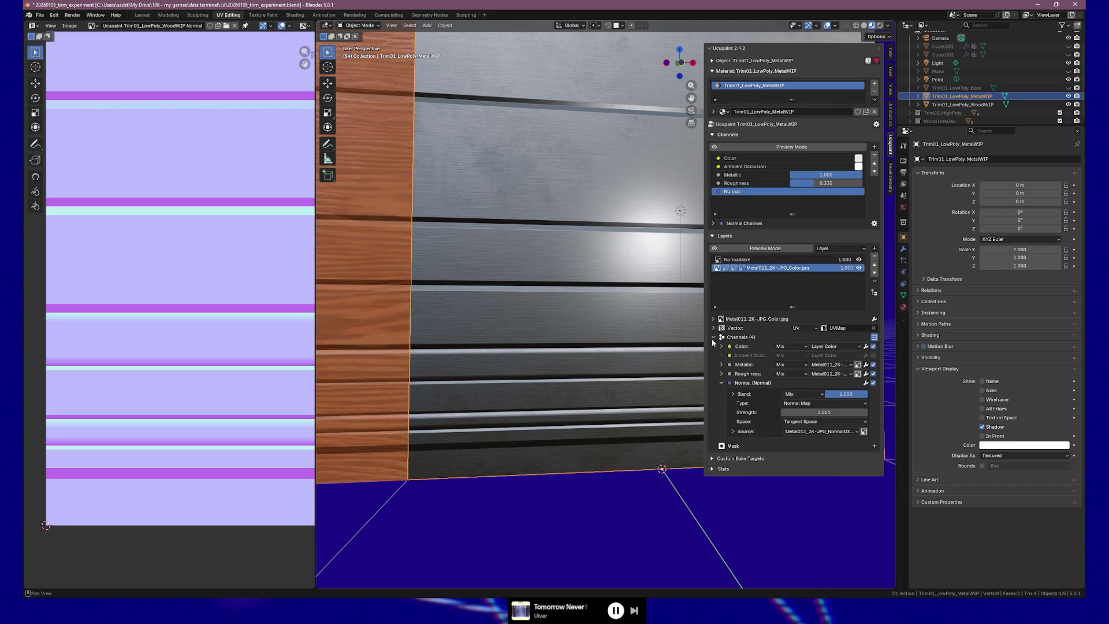
left_click(713, 338)
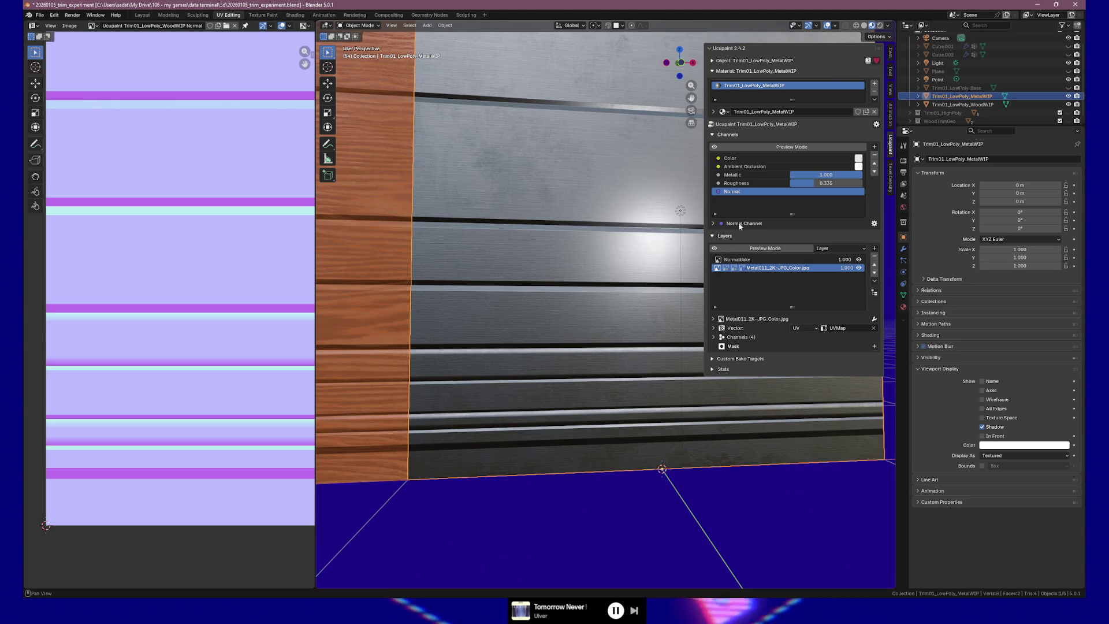
left_click(875, 125)
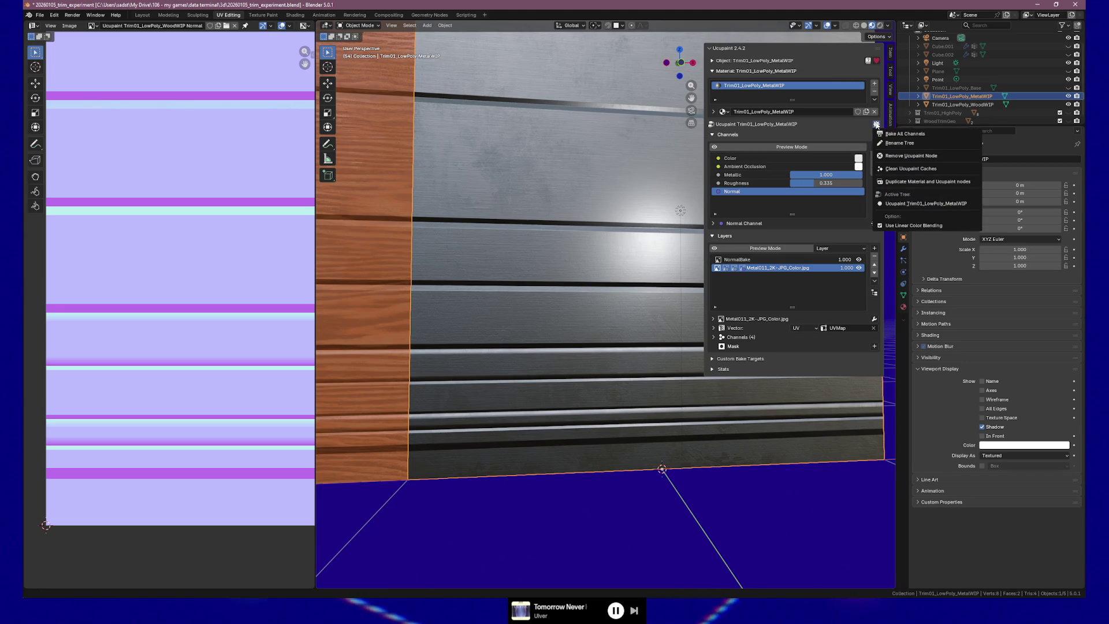
Step: Choose Bake All Channels at 2048 resolution with the GPU as bake device
left_click(912, 135)
left_click(963, 150)
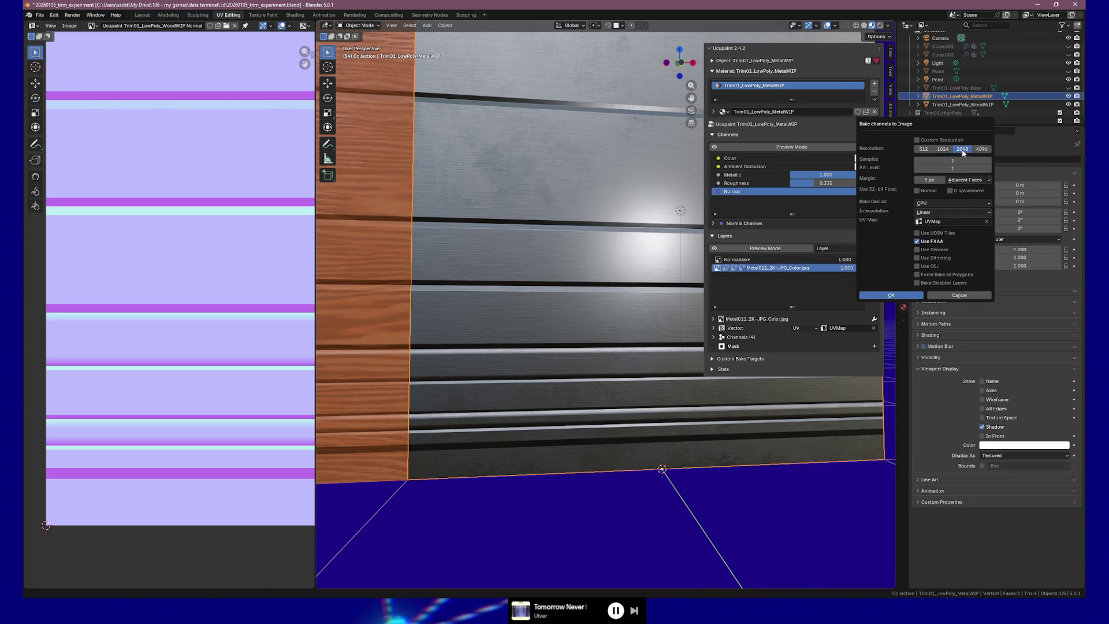
left_click(933, 202)
left_click(933, 224)
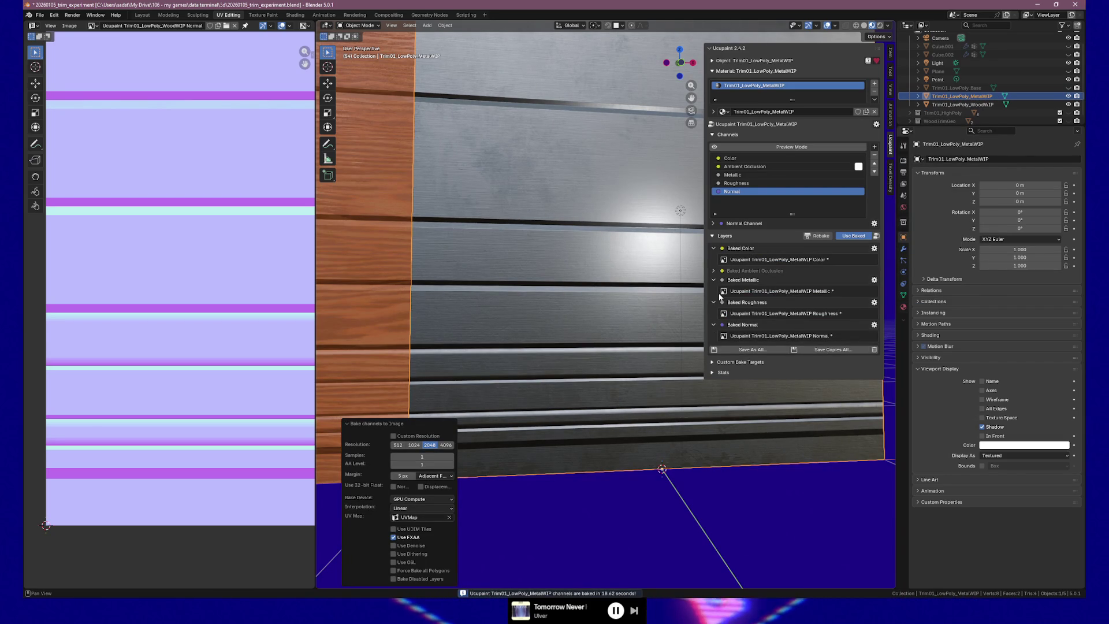
Step: Inspect the baked color, metallic, roughness and normal images on the MetalWIP panel from a new angle
middle_click_drag(611, 109, 630, 253)
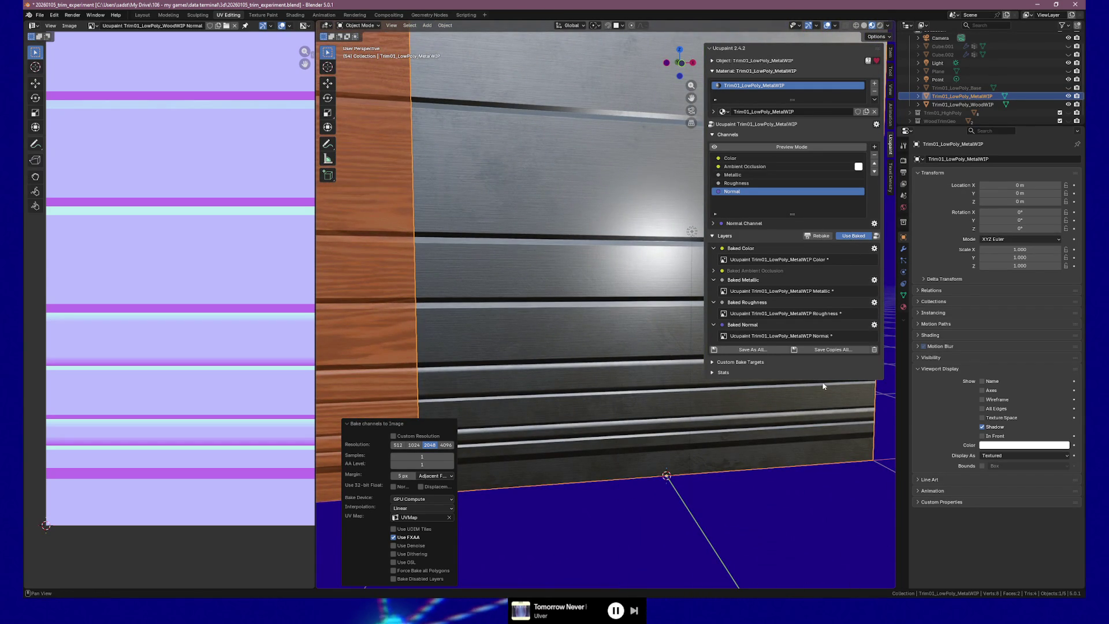
left_click(829, 350)
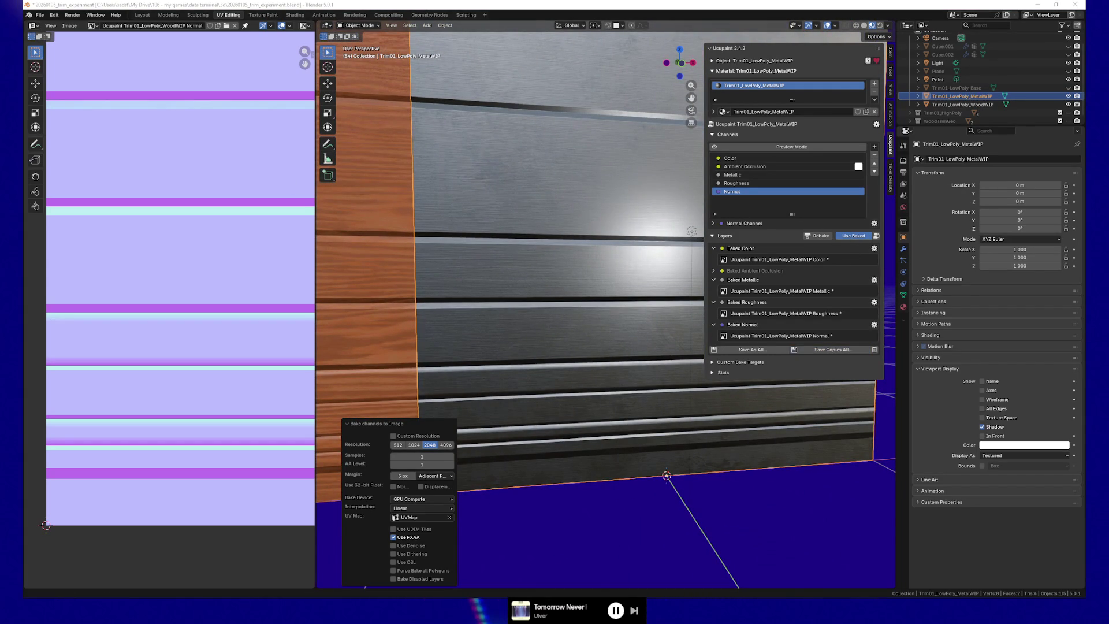
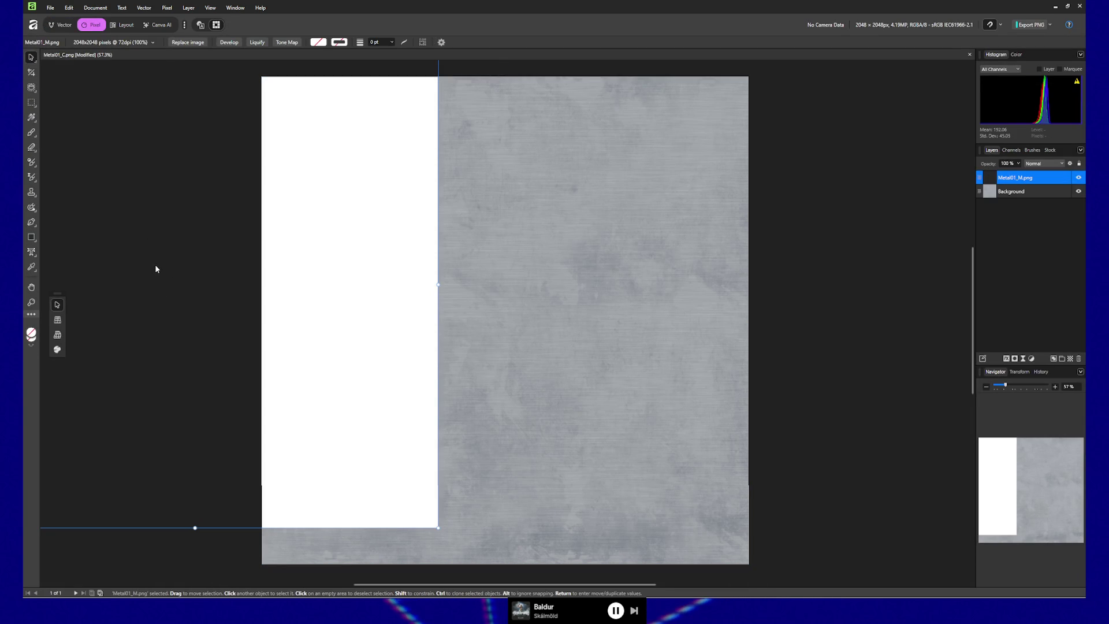
Step: Delete the pasted Metal01_M.png layer, leaving only the background texture, then view the reference screenshot
left_click(909, 274)
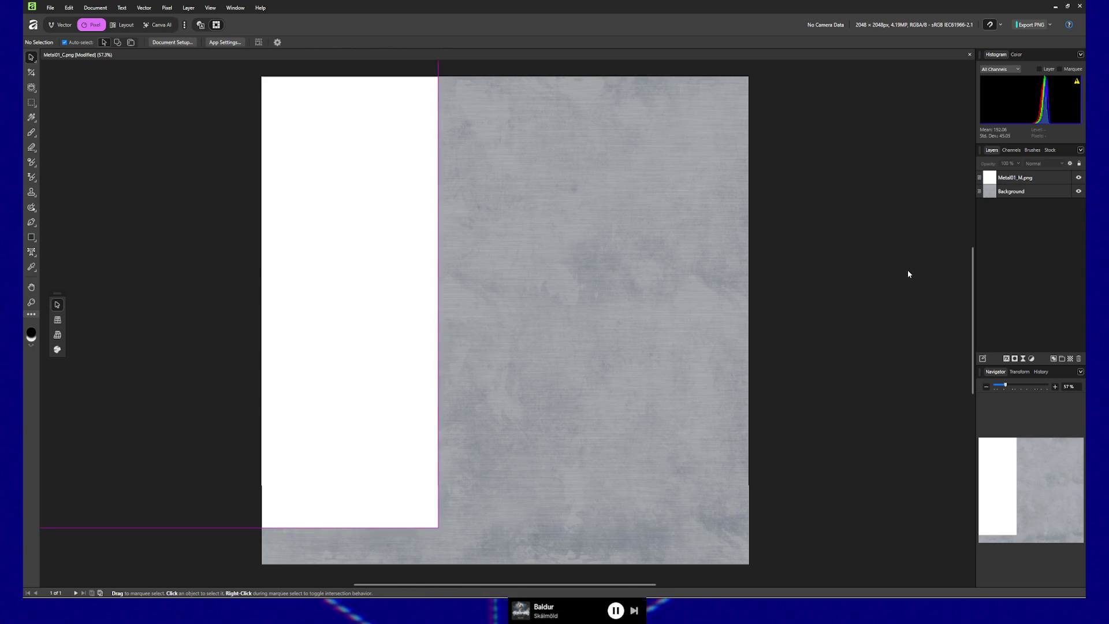
left_click(736, 243)
key("Delete")
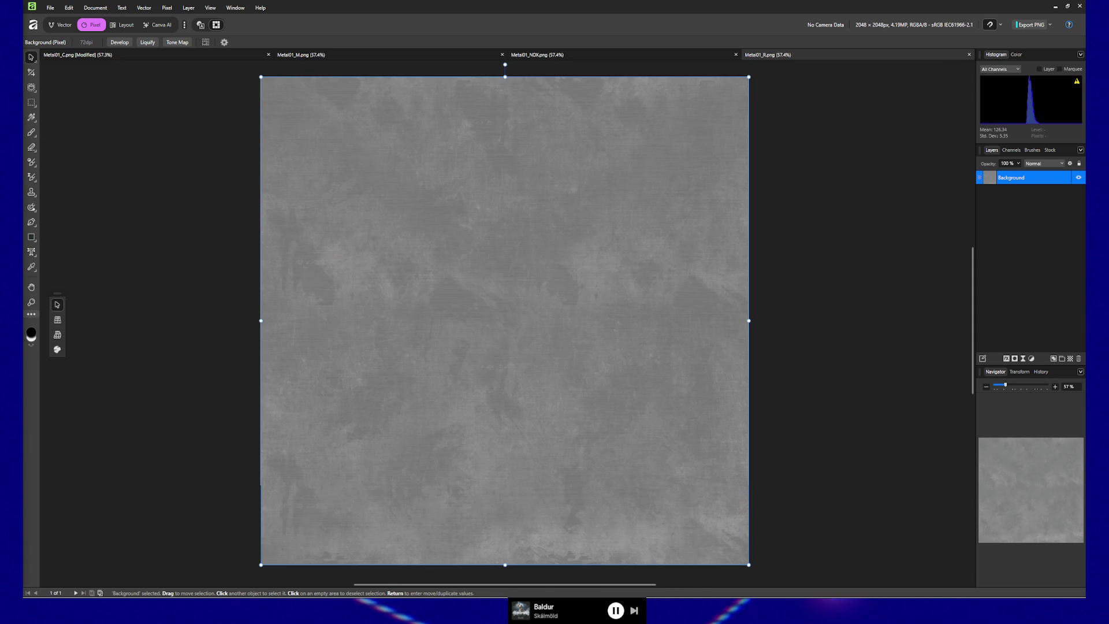
key("alt+Tab")
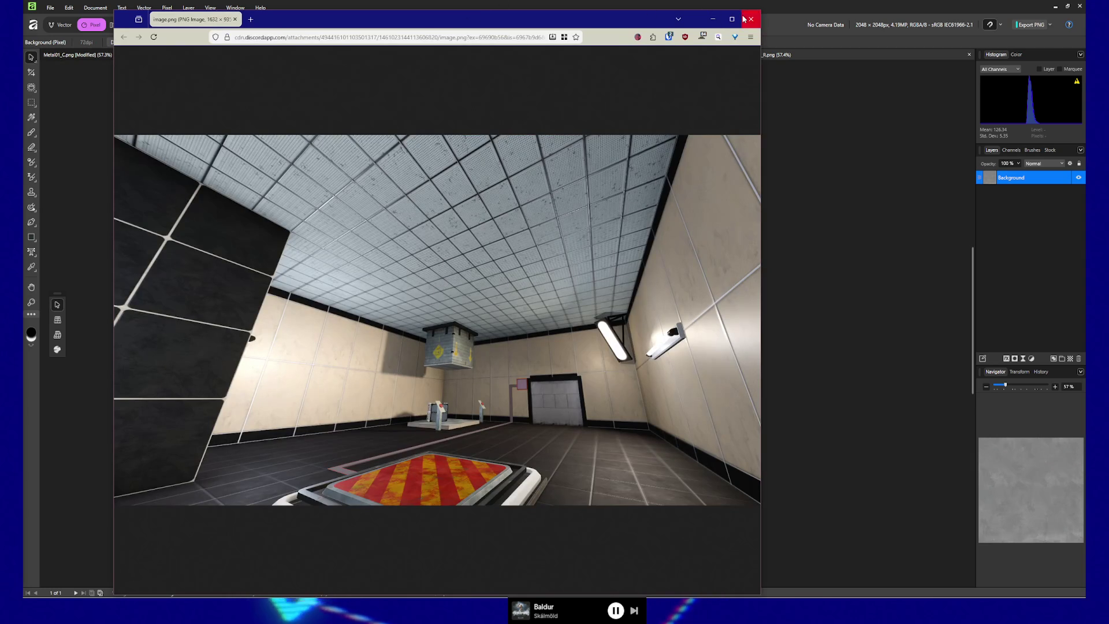
left_click(734, 19)
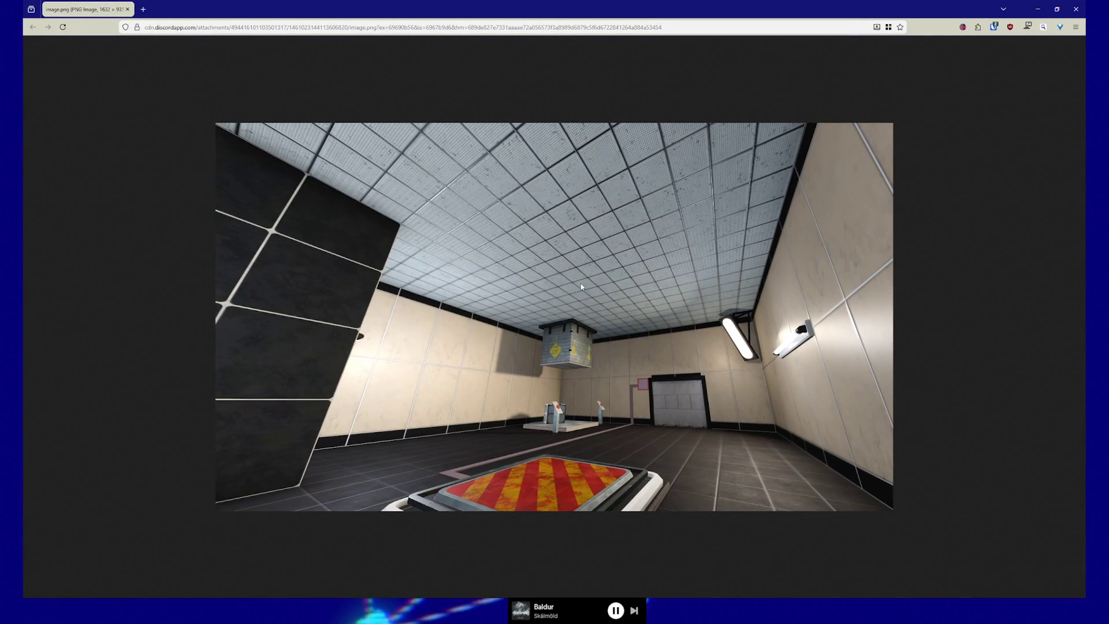
scroll(581, 284, "up", 2, "ctrl")
scroll(580, 283, "up", 1, "ctrl")
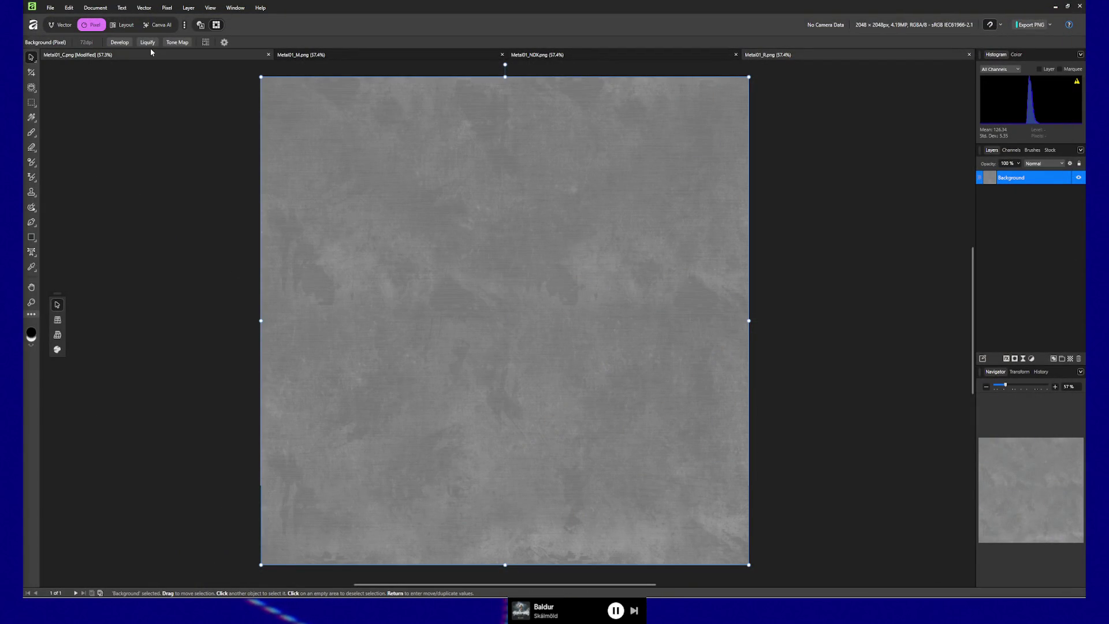
left_click(149, 54)
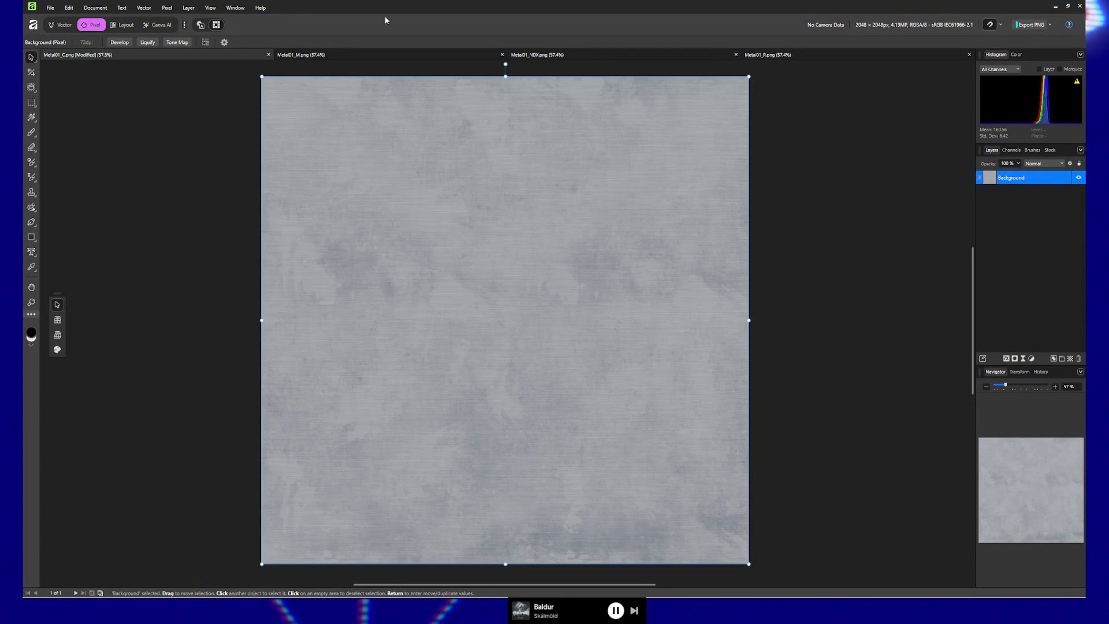
Step: Resize the Metal01_C colour texture from 2048 to 256 pixels square with nearest-neighbour resampling
key("ctrl+alt+i")
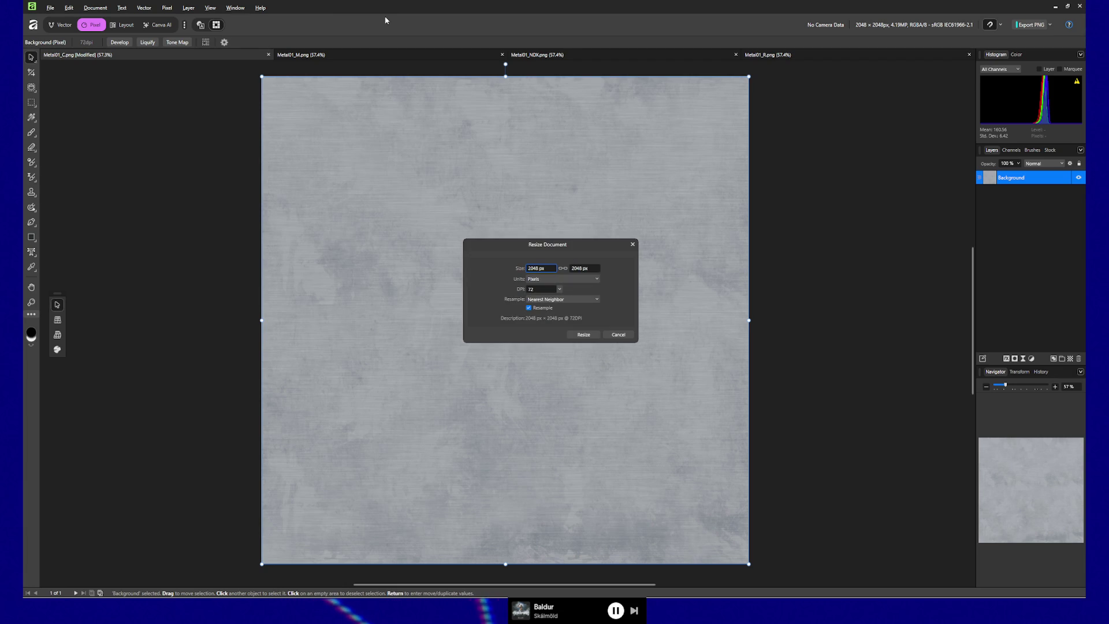
double_click(549, 268)
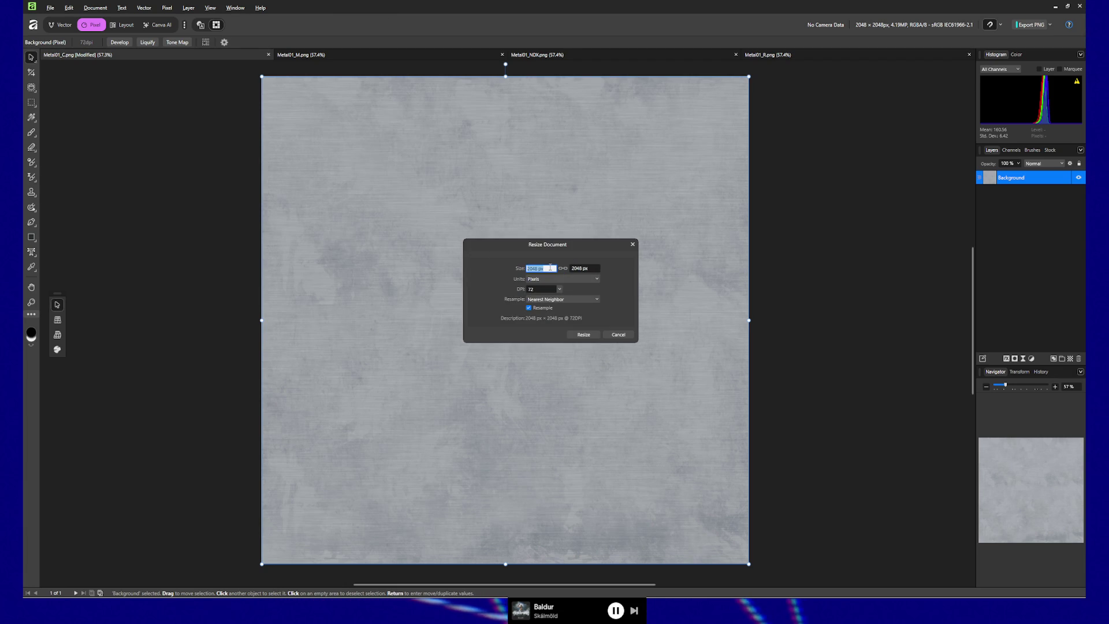
type("256")
key("Return")
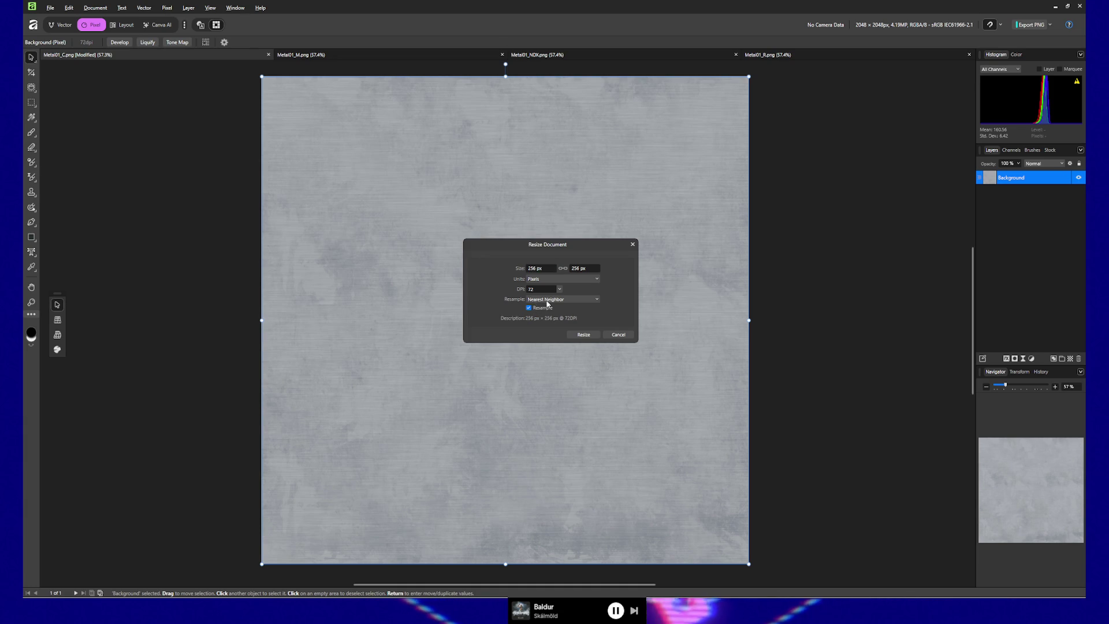
left_click(579, 335)
key("z")
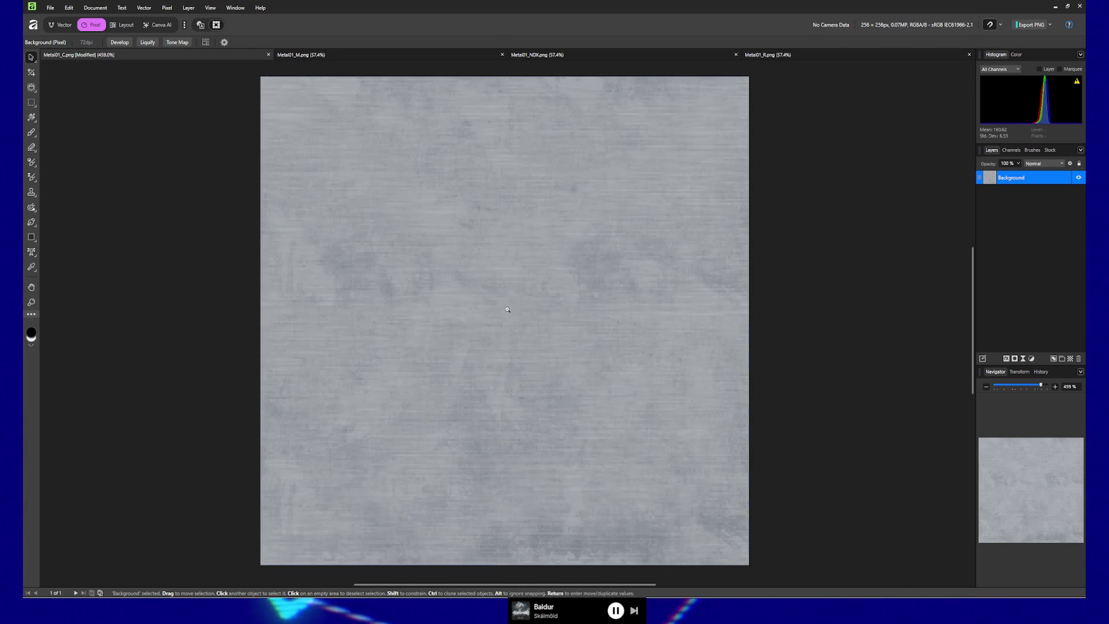
Step: Inspect the 256-pixel texture up close, then resize it back to 2048 pixels square
left_click_drag(512, 304, 530, 304)
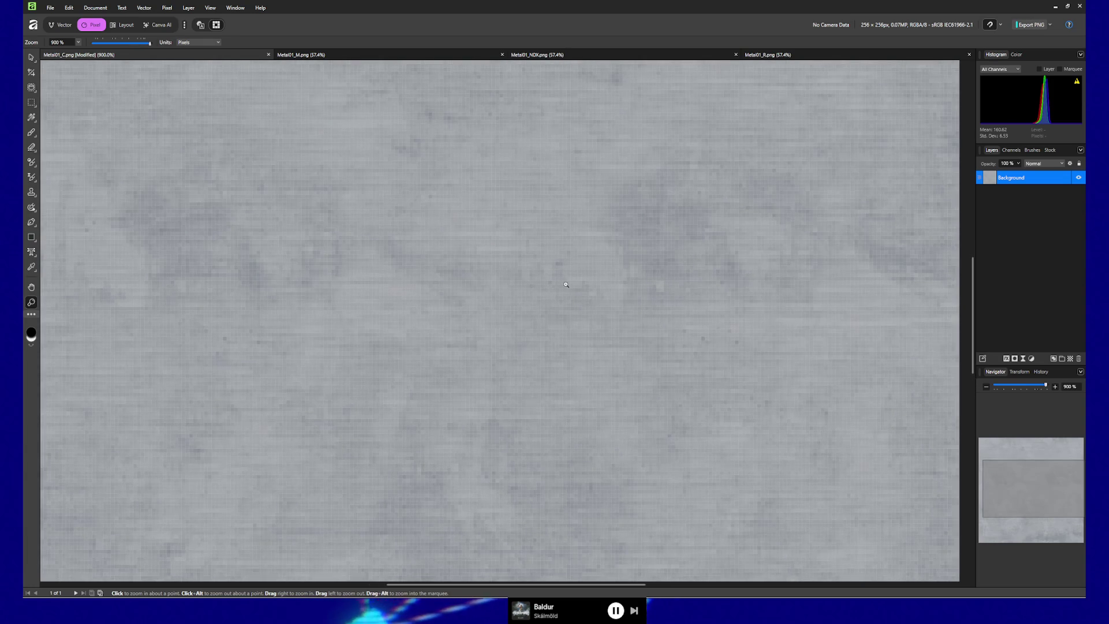
scroll(633, 297, "down", 2, "ctrl")
scroll(633, 297, "down", 2, "ctrl")
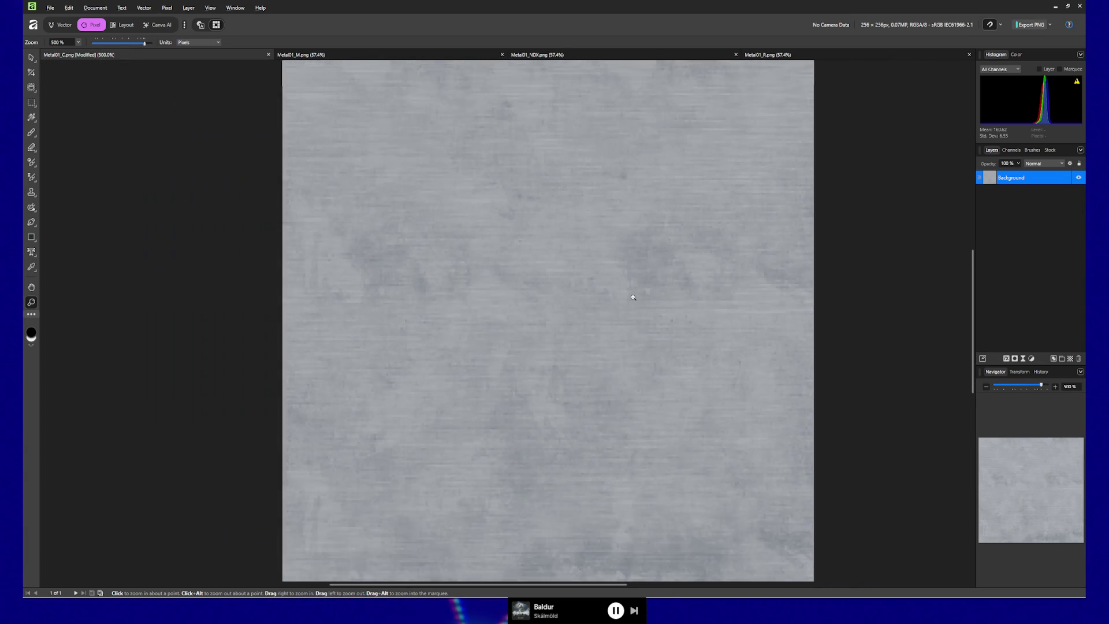
scroll(632, 297, "down", 1, "ctrl")
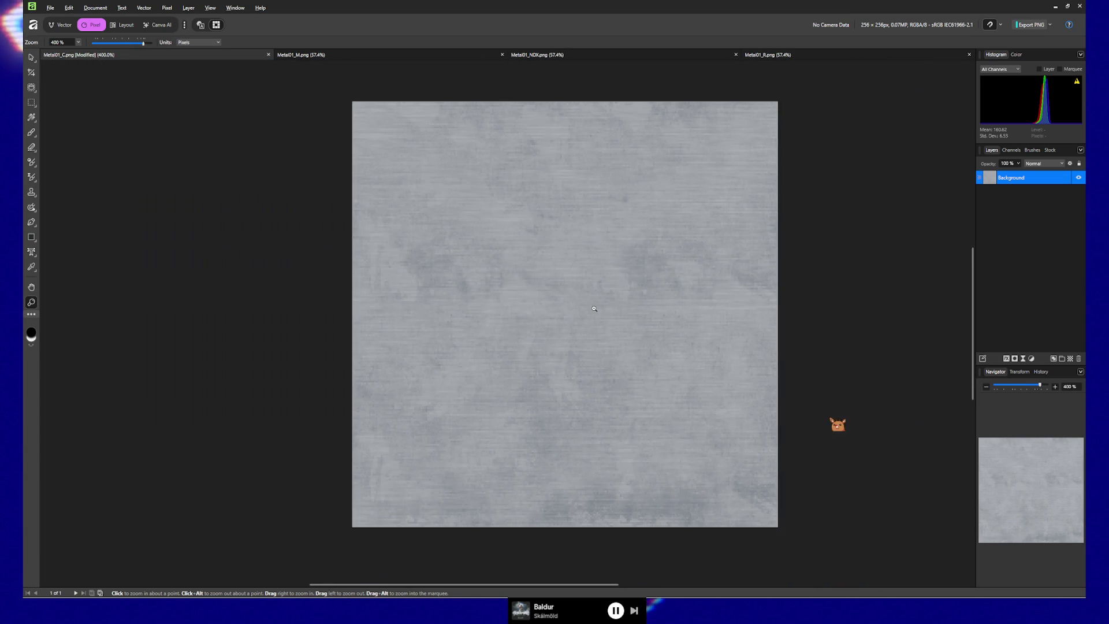
key("ctrl+alt+i")
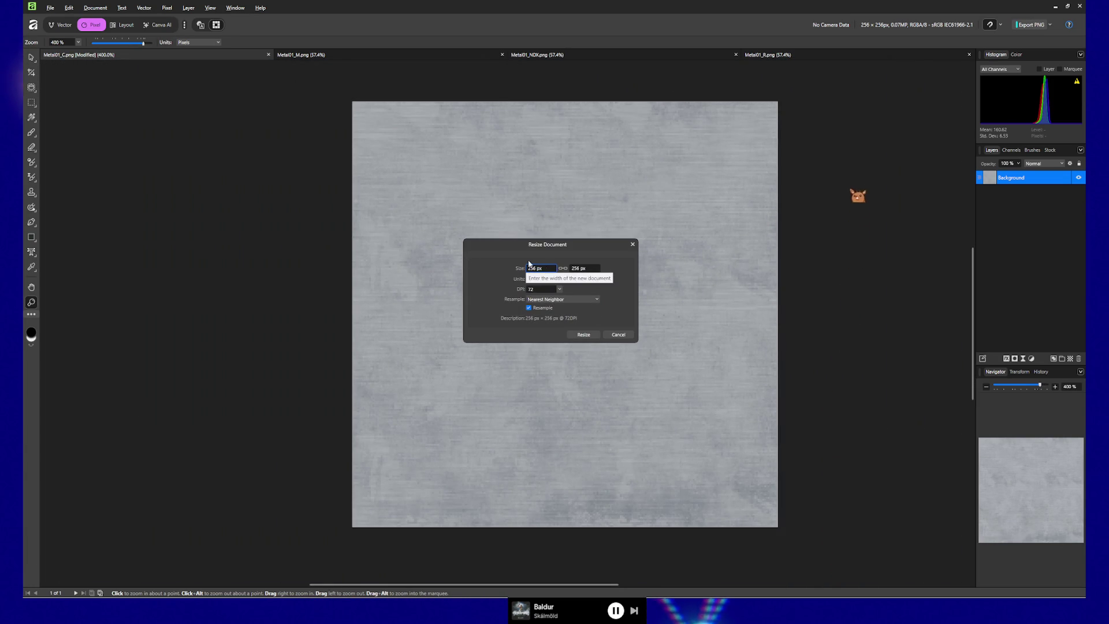
double_click(531, 268)
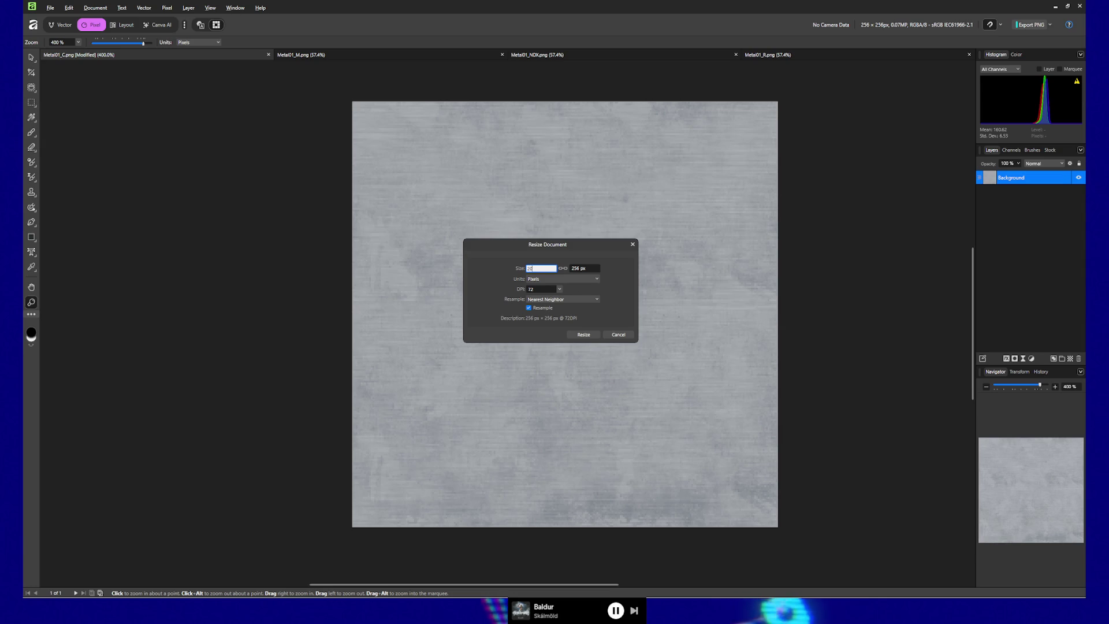
type("2048")
key("Tab")
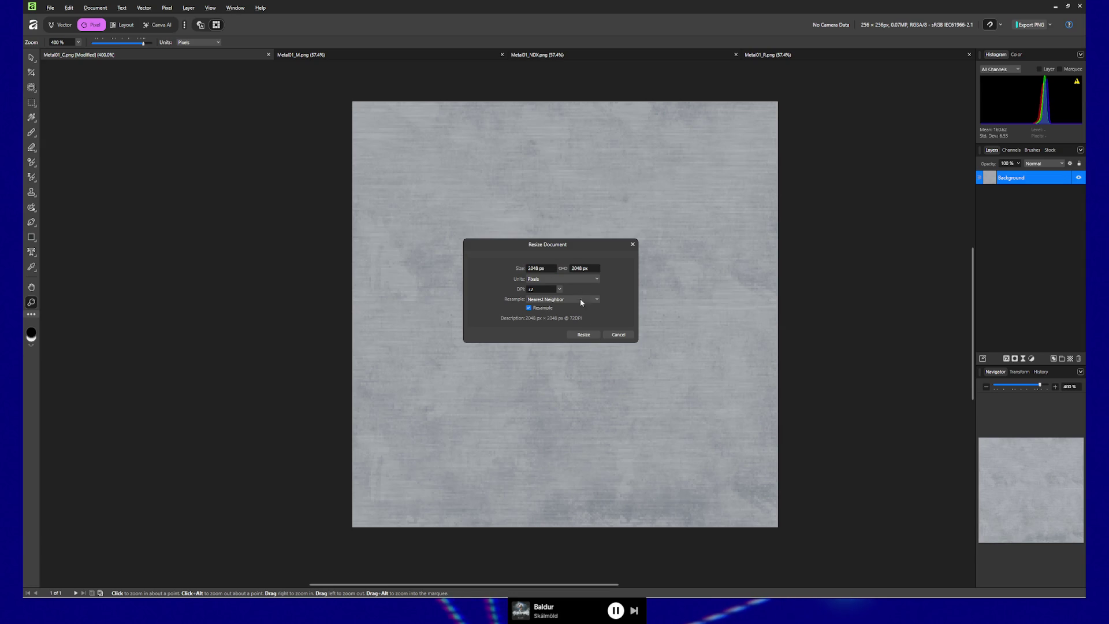
left_click(580, 336)
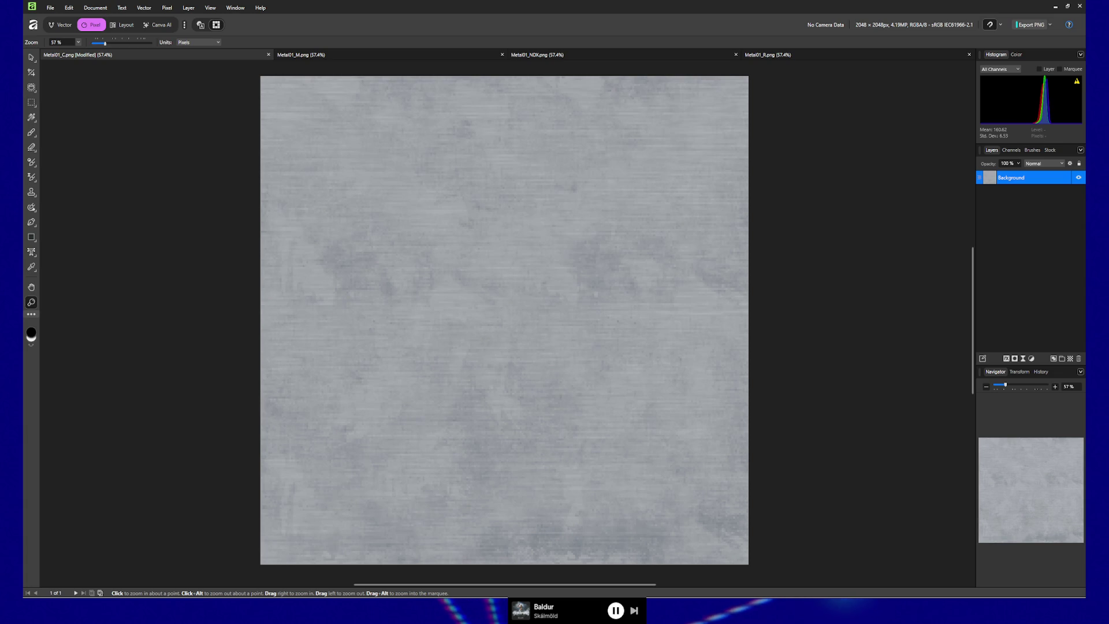
Step: Switch to the white Metal01_M.png map with the Move tool active
left_click(330, 57)
key("v")
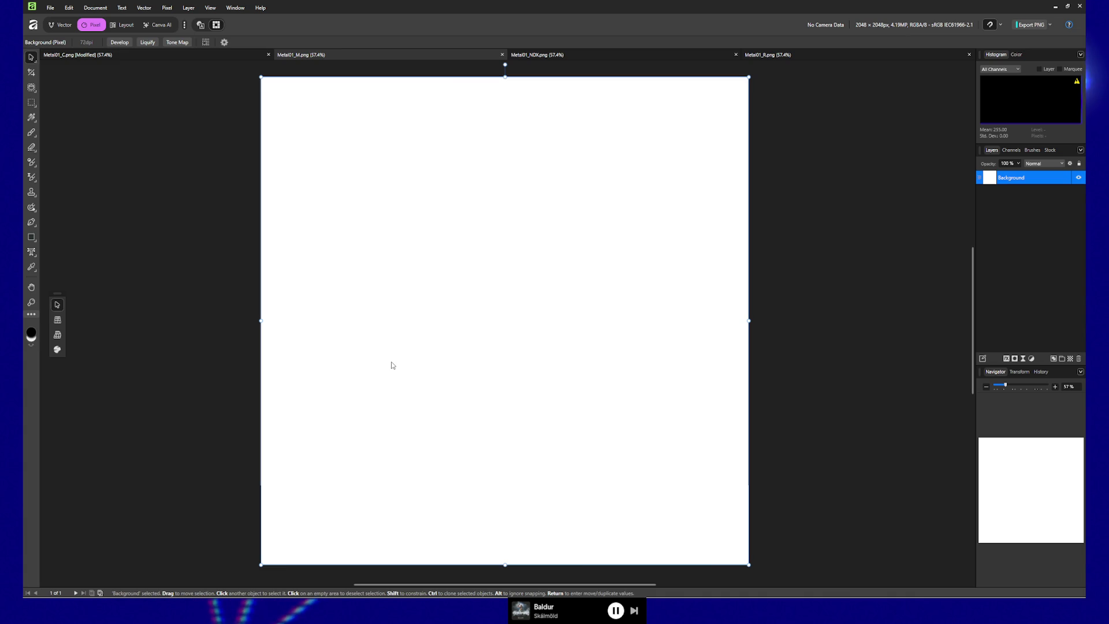
Step: Add a Levels adjustment turning the white Metal01_M map flat mid-grey, black level about 20%
key("ctrl+l")
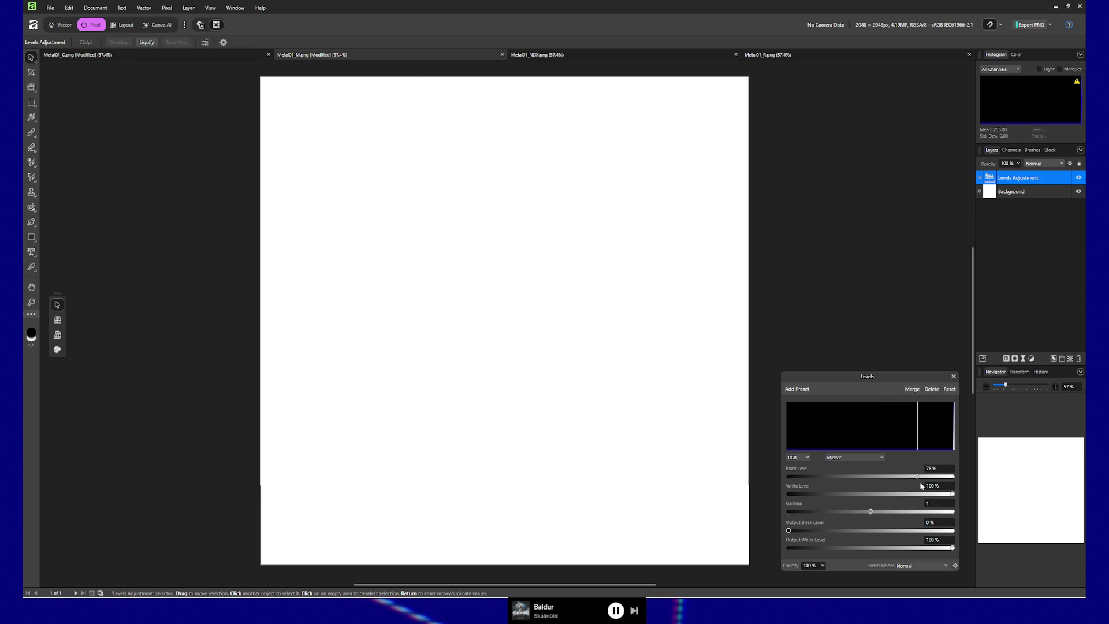
mouse_move(932, 482)
left_mouse_down()
mouse_move(953, 482)
mouse_move(753, 482)
left_mouse_up()
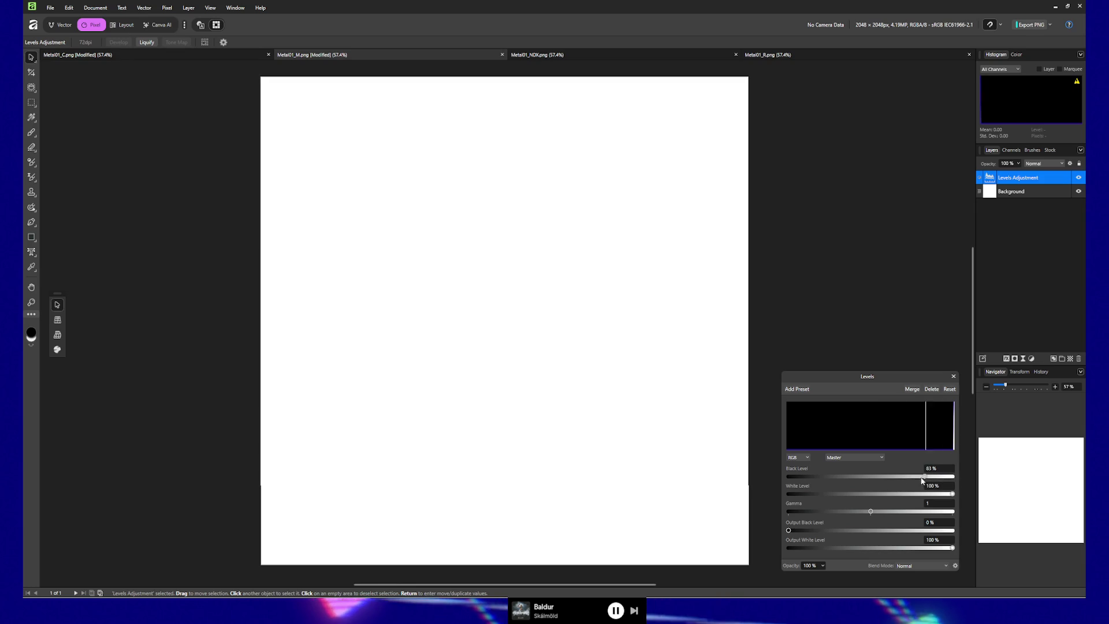
left_click_drag(953, 494, 856, 493)
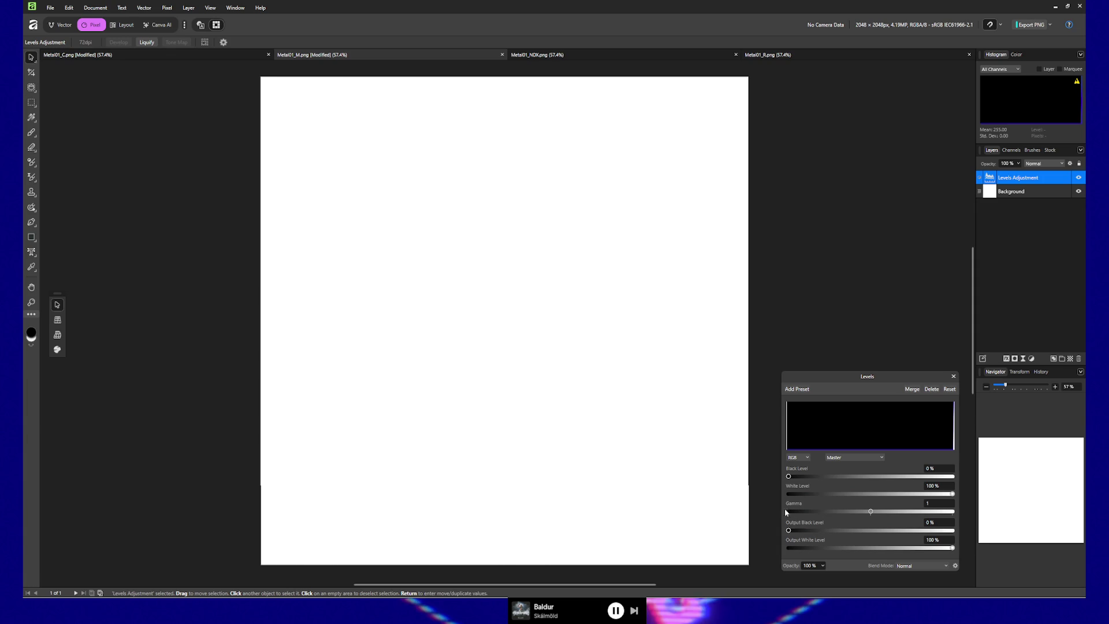
left_click_drag(953, 549, 872, 548)
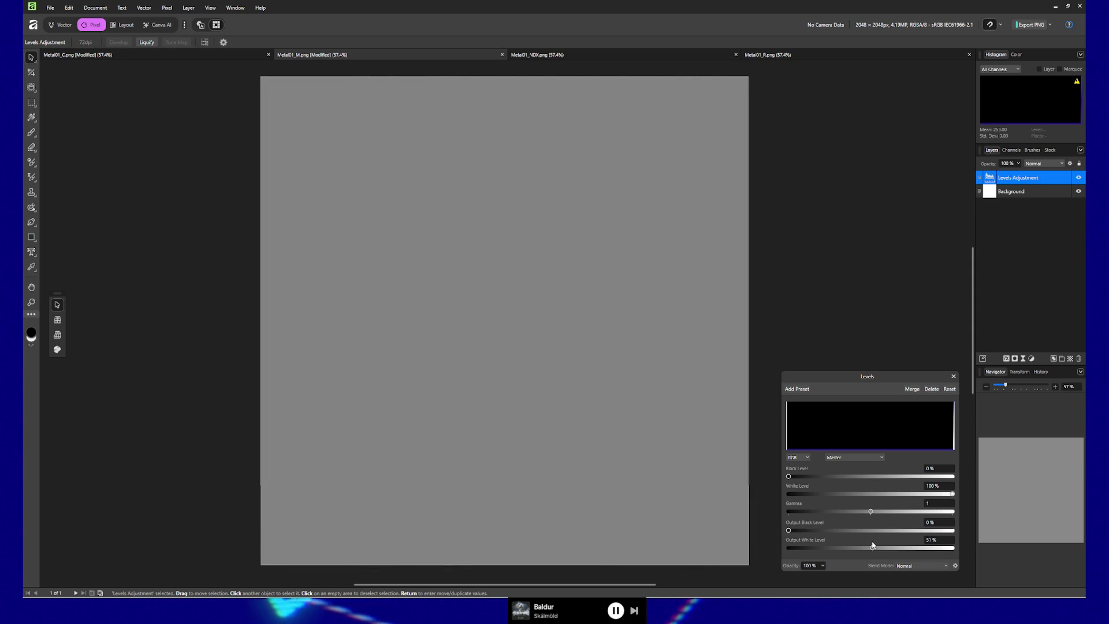
mouse_move(790, 477)
left_mouse_down()
mouse_move(964, 479)
mouse_move(877, 477)
left_mouse_up()
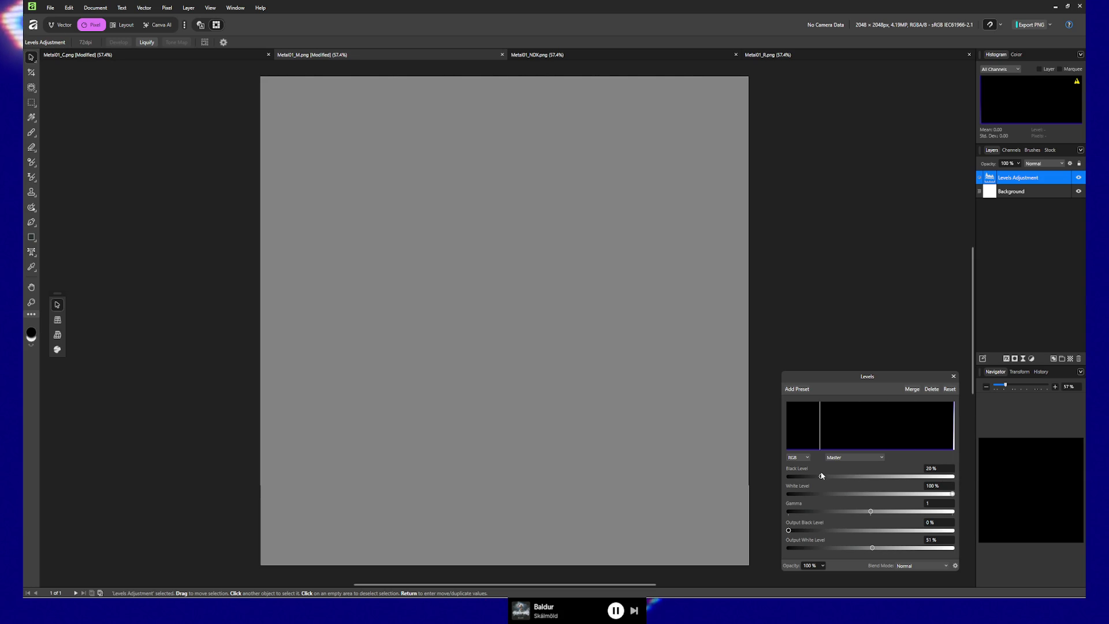
left_click(953, 376)
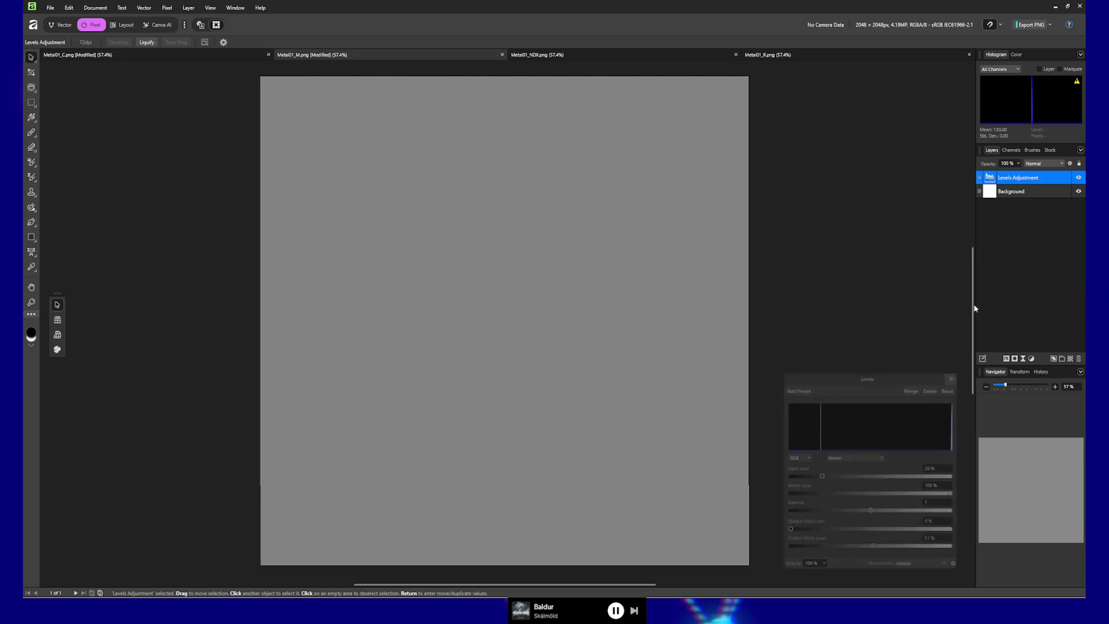
left_click(595, 55)
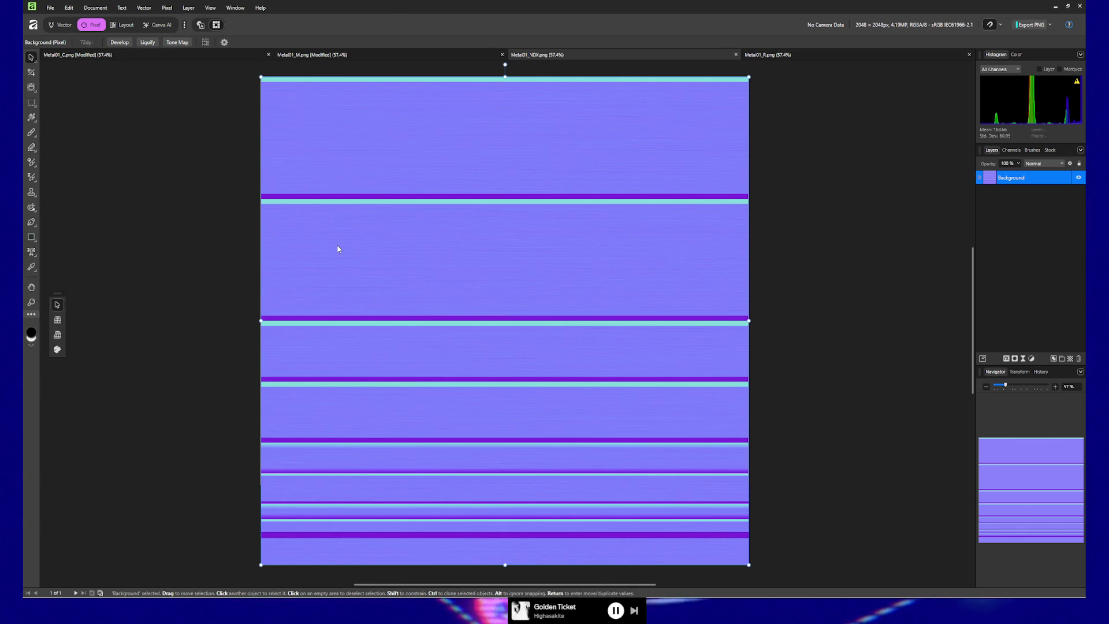
Step: Shrink the Metal01 normal map to 256 px then scale it back to 2048 px, nearest-neighbour
key("ctrl+alt+i")
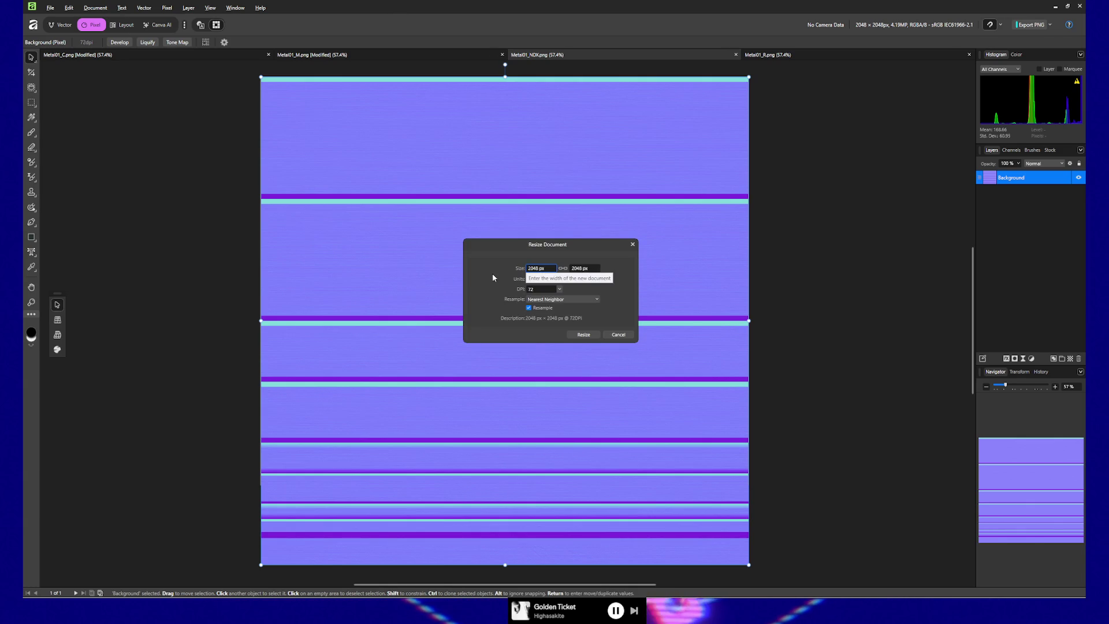
type("1")
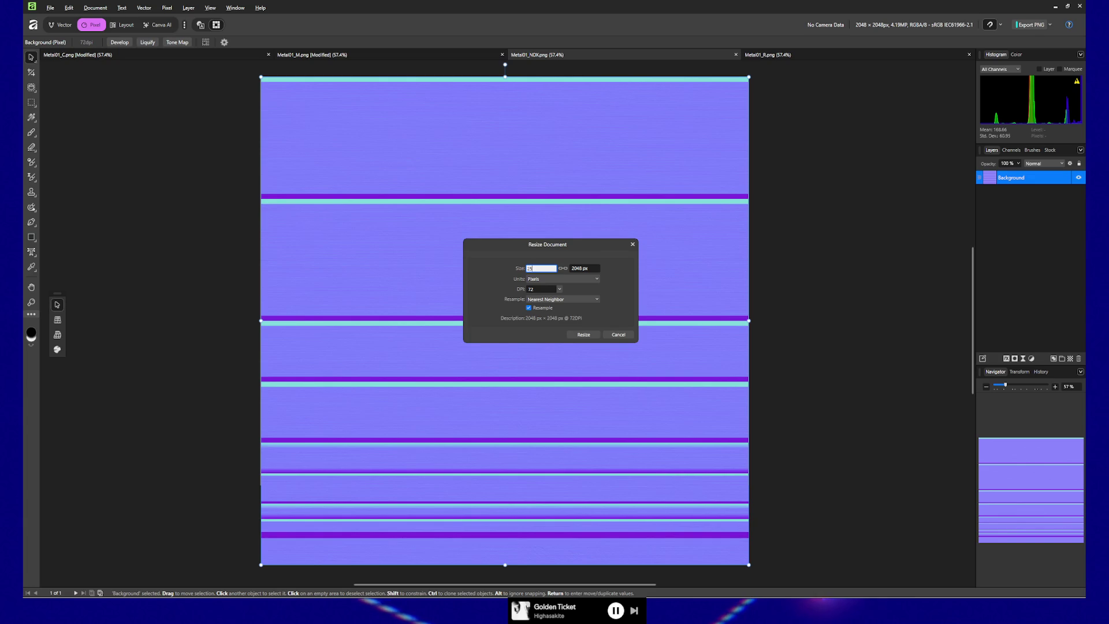
key("Return")
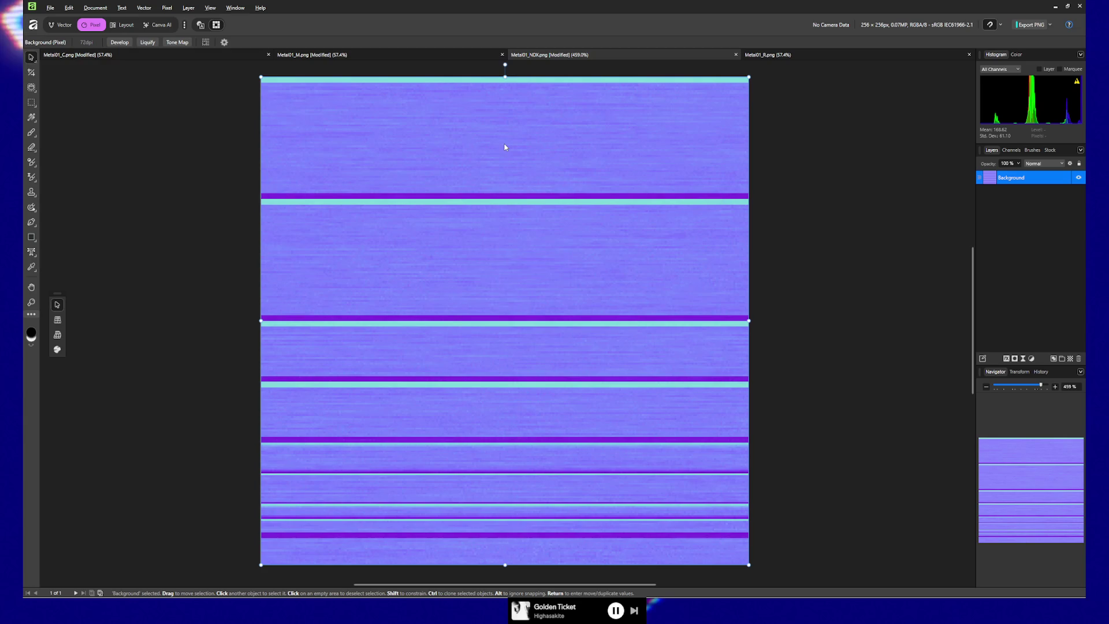
key("ctrl+alt+i")
type("2048")
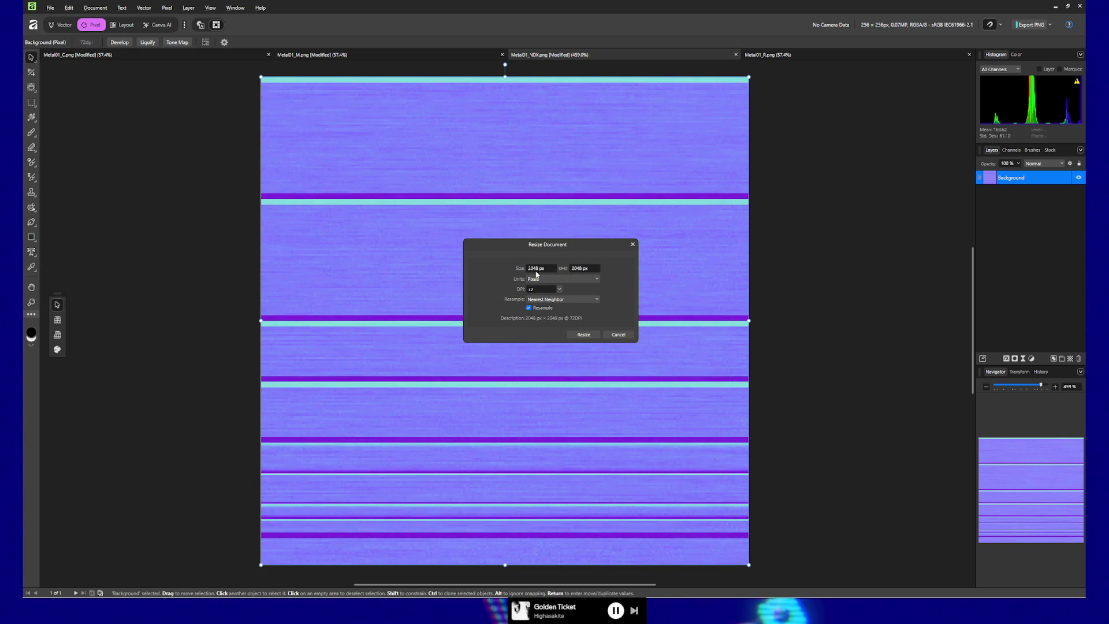
left_click(582, 334)
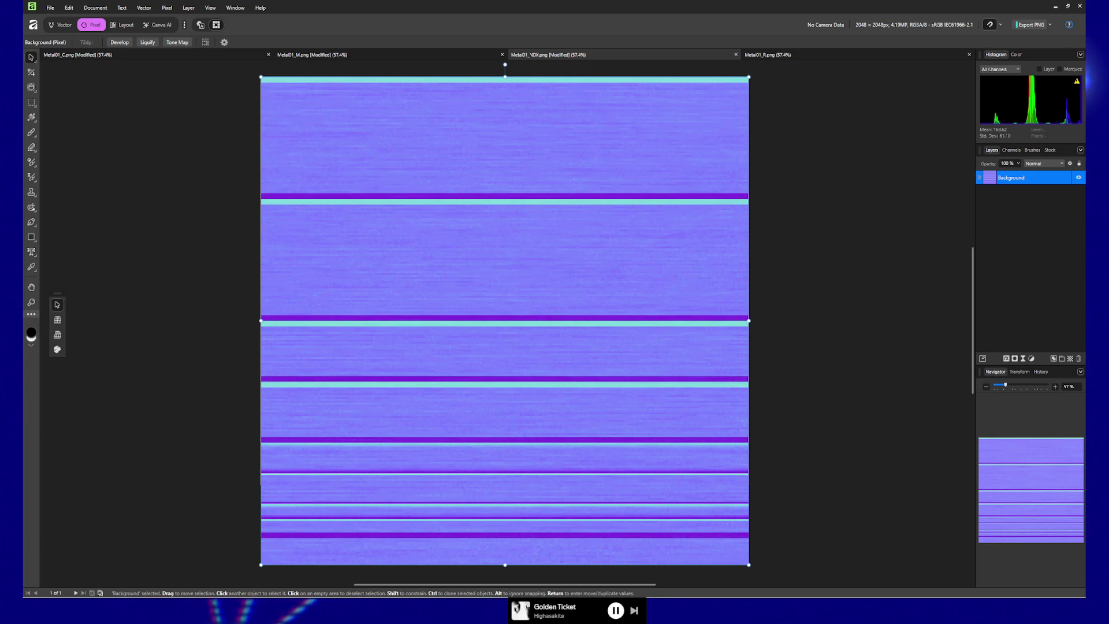
Step: Pixelate the grey Metal01_R texture by resizing to 256 px and back to 2048 px
left_click(797, 55)
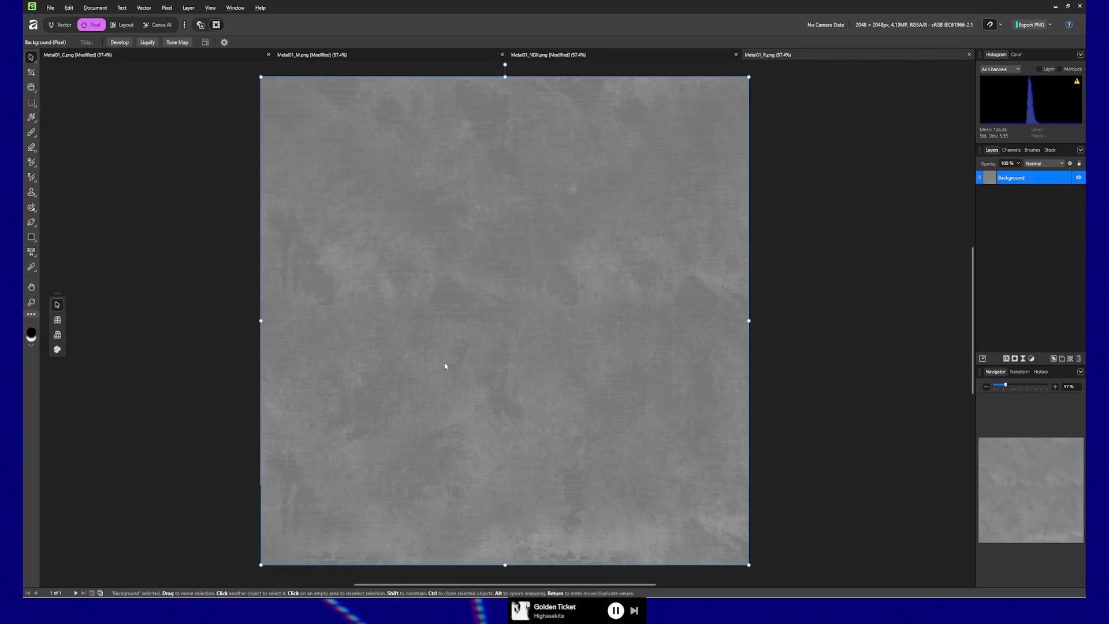
key("ctrl+alt+i")
type("256")
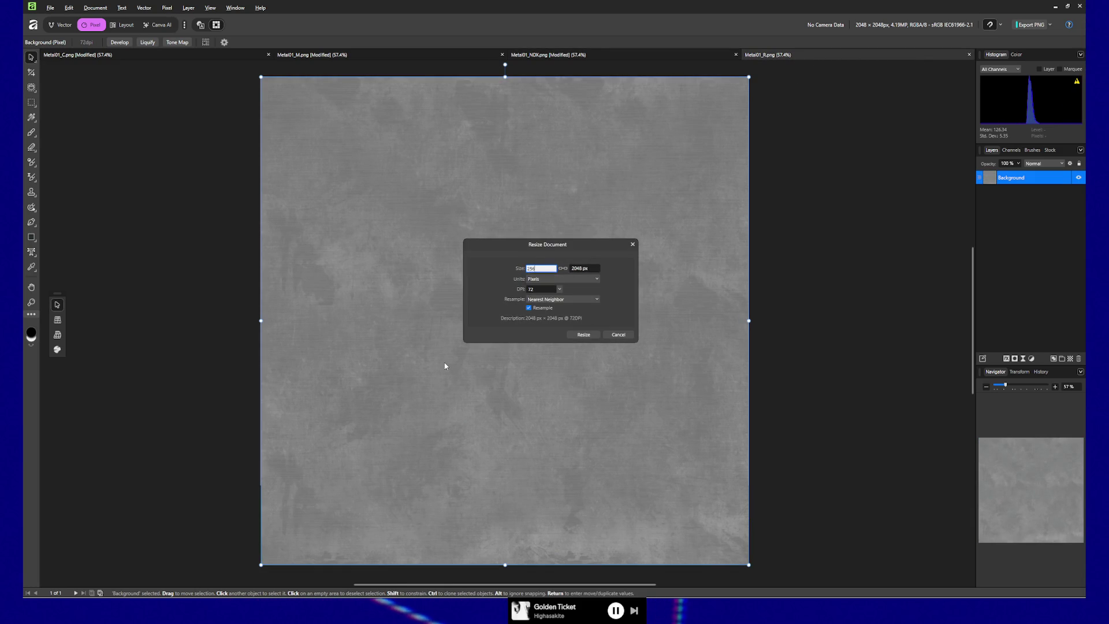
key("Tab")
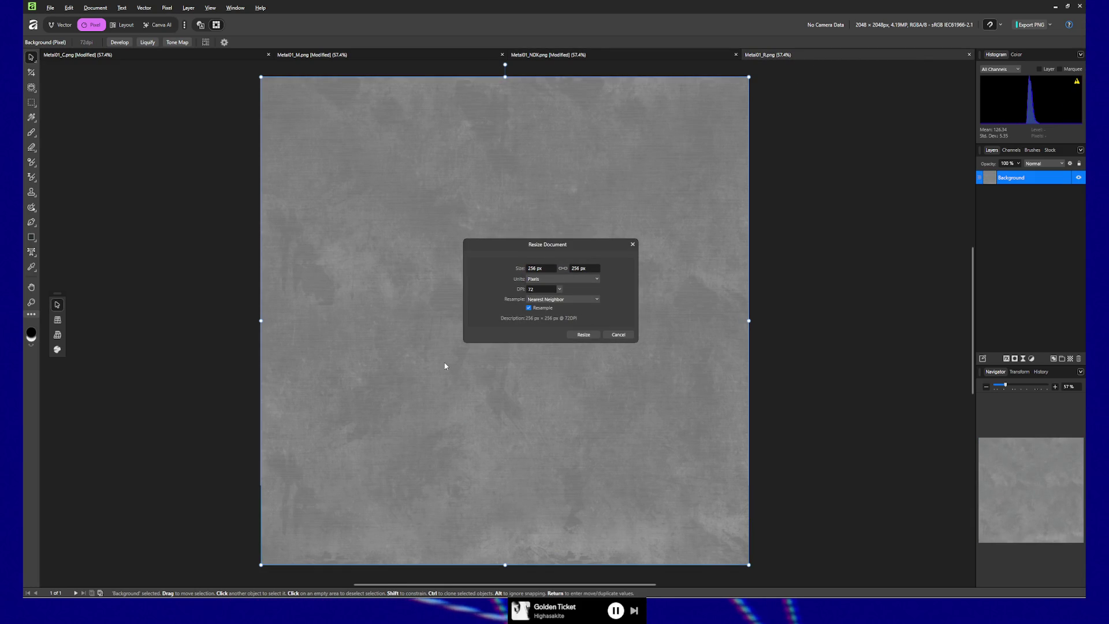
key("Tab")
key("Tab")
key("Tab")
key("Return")
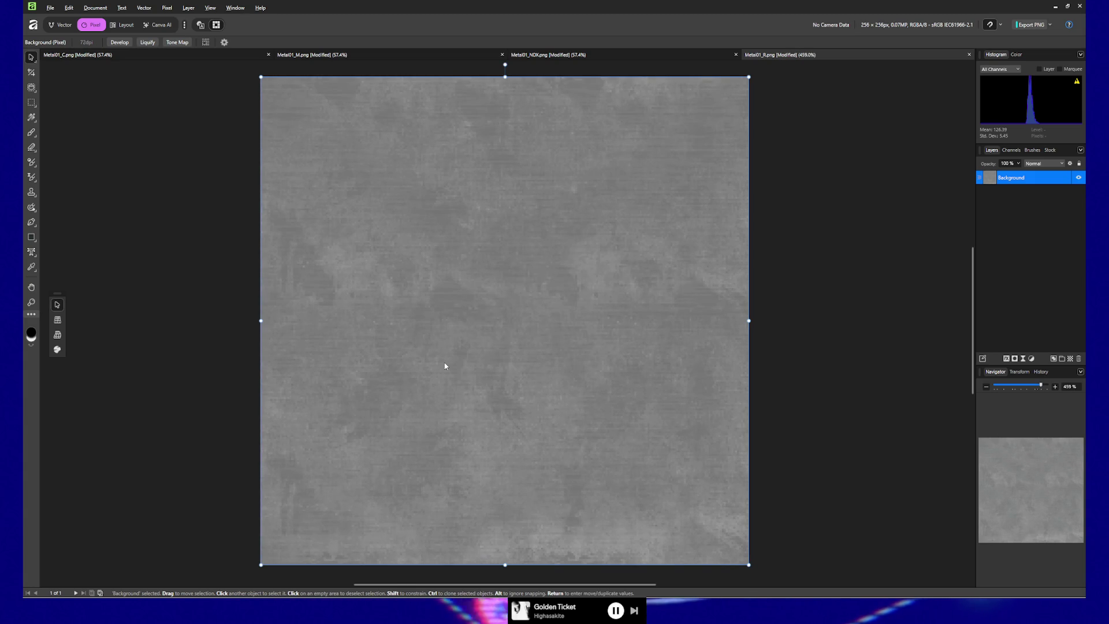
key("ctrl+alt+i")
type("2048")
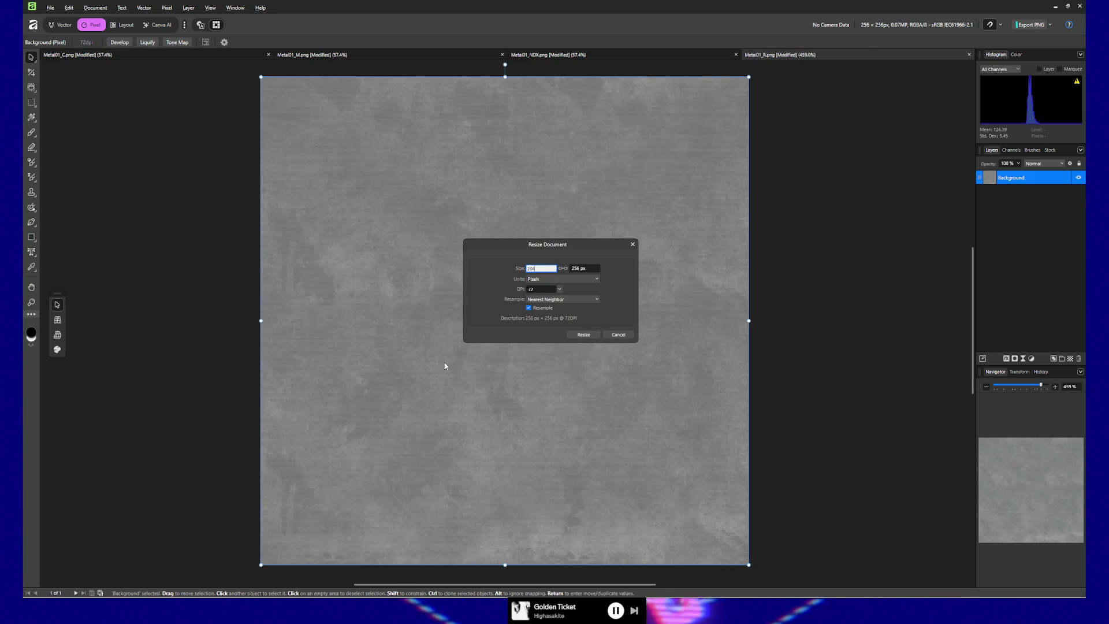
key("Tab")
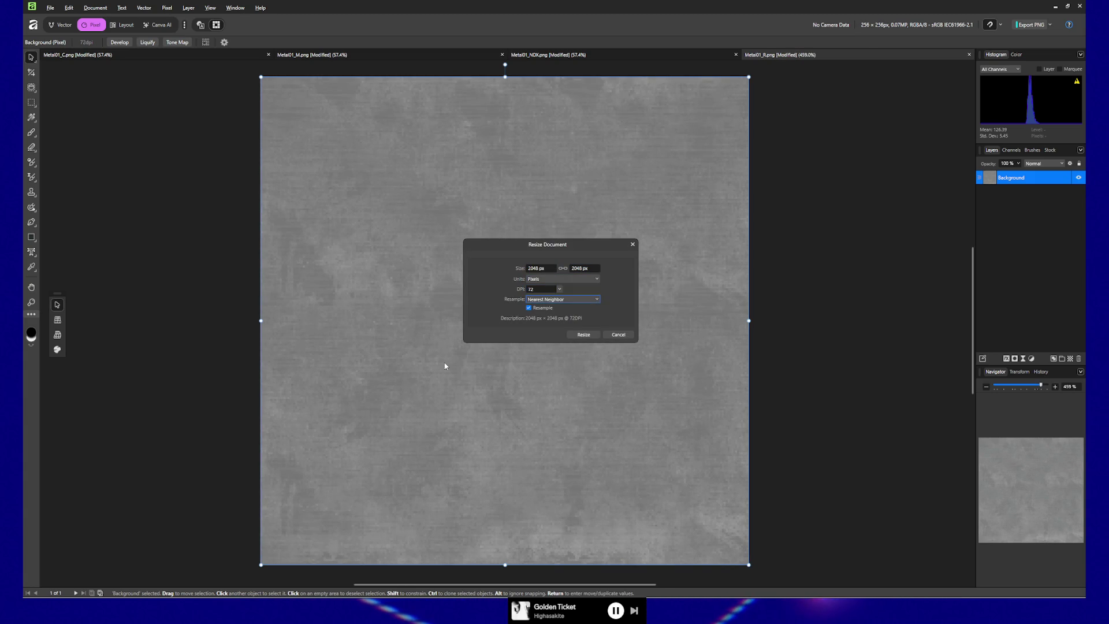
key("Return")
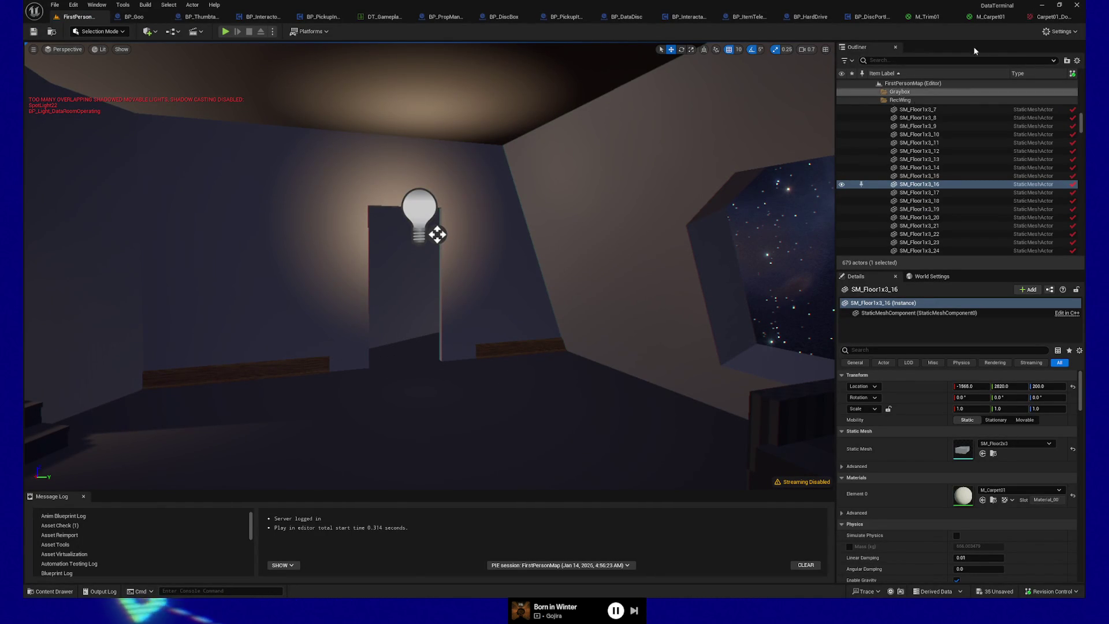
Step: Select every node in the M_Trim01 material graph
left_click(928, 17)
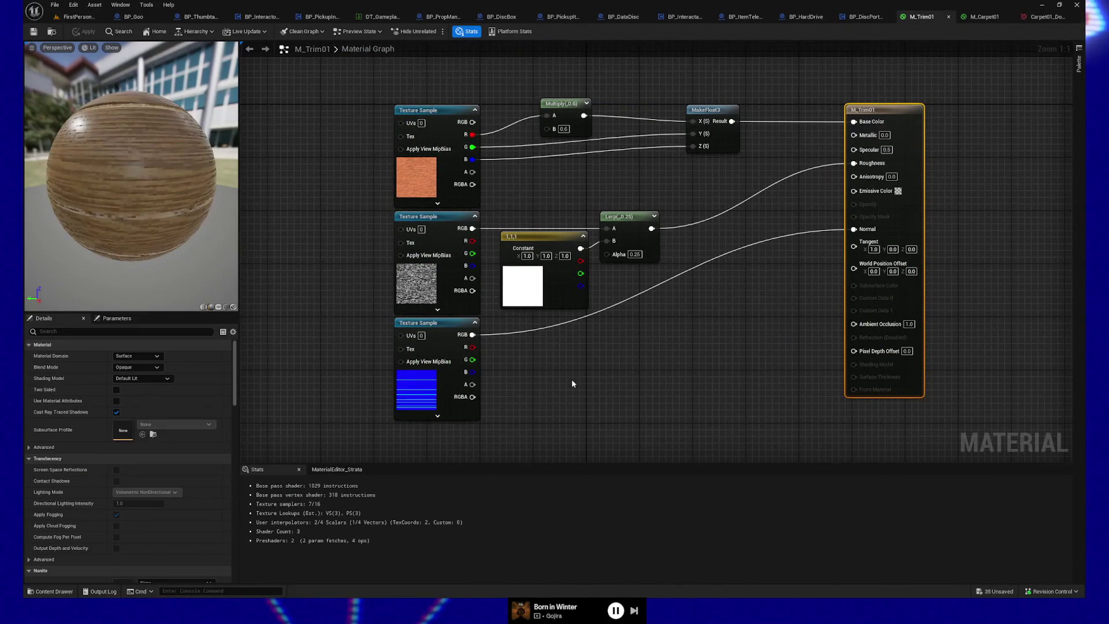
right_click_drag(308, 256, 309, 251)
left_click_drag(336, 87, 934, 427)
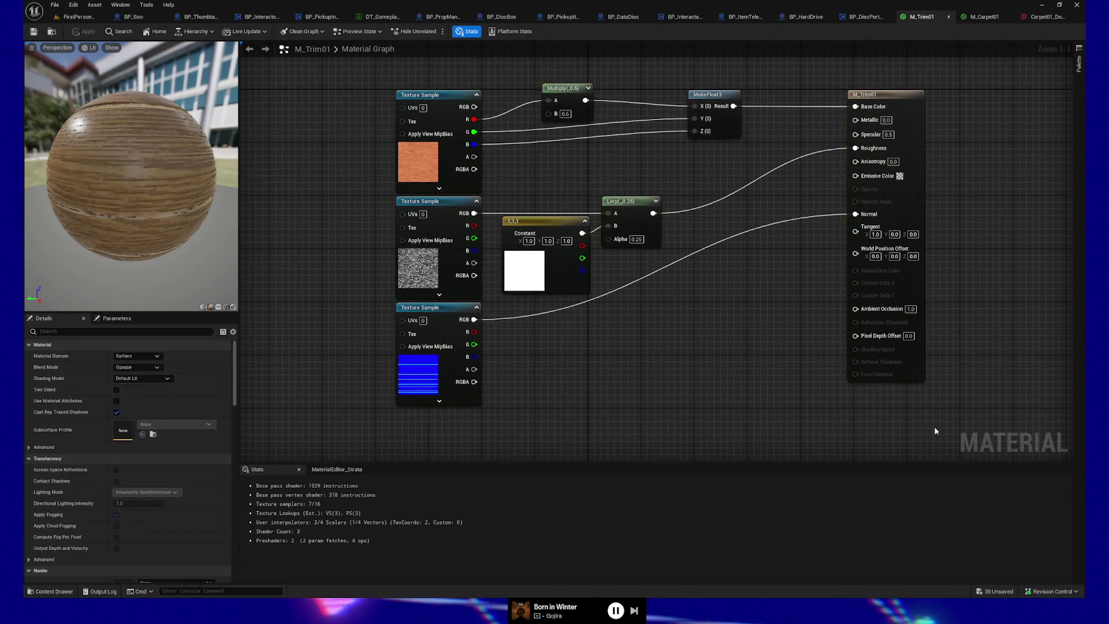
mouse_move(377, 65)
left_mouse_down()
mouse_move(810, 315)
mouse_move(866, 320)
left_mouse_up()
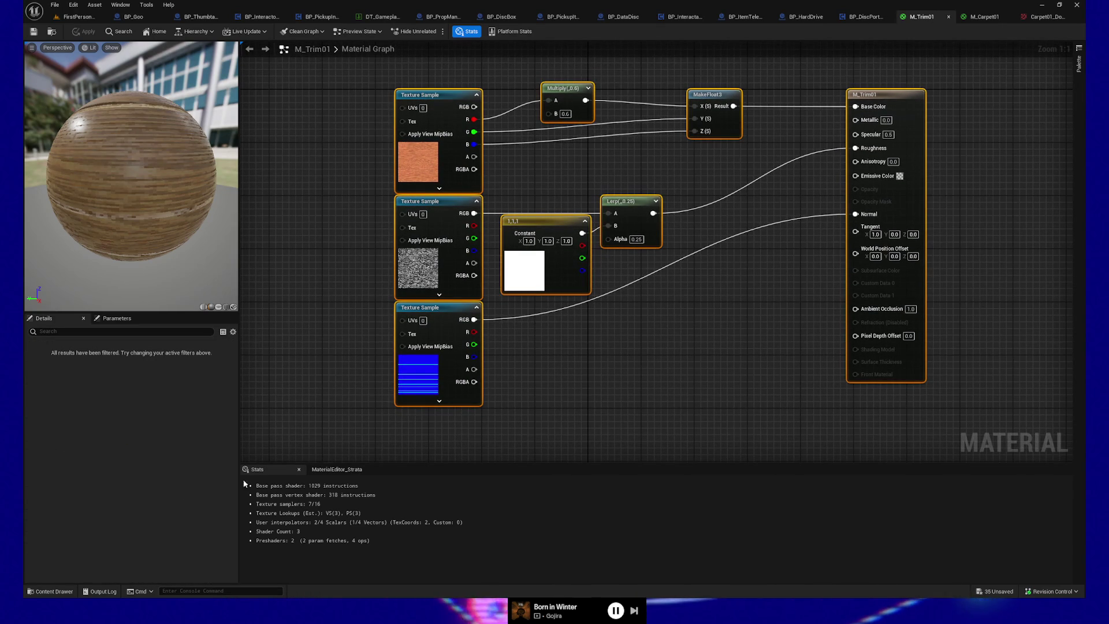
Step: Browse to the Materials folder in the Content Drawer and bring up its create-asset menu
key("ctrl+space")
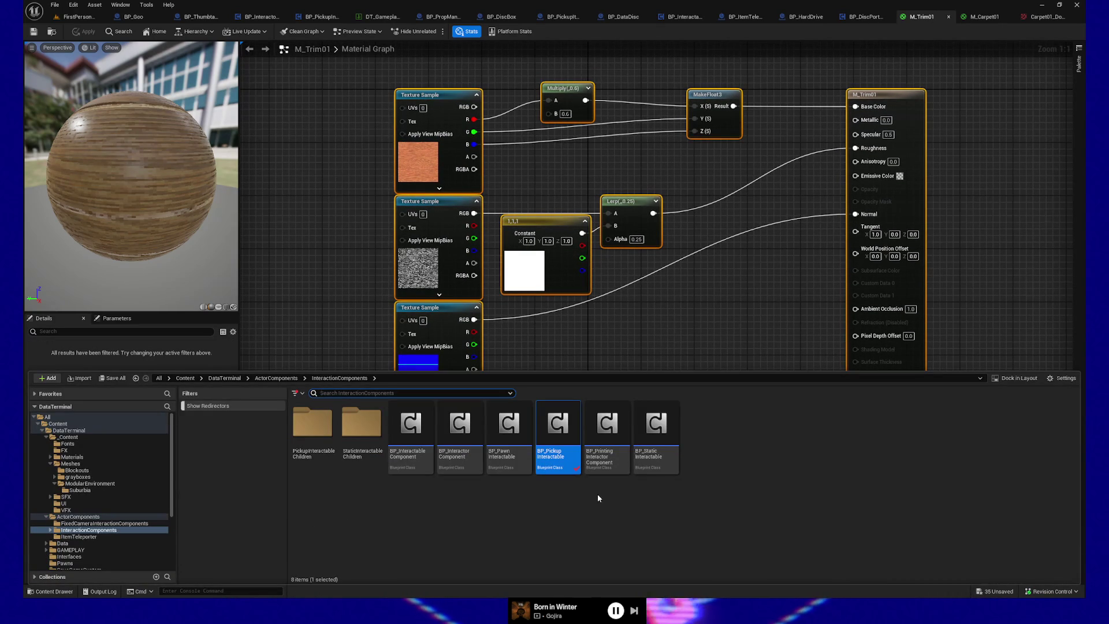
left_click(98, 458)
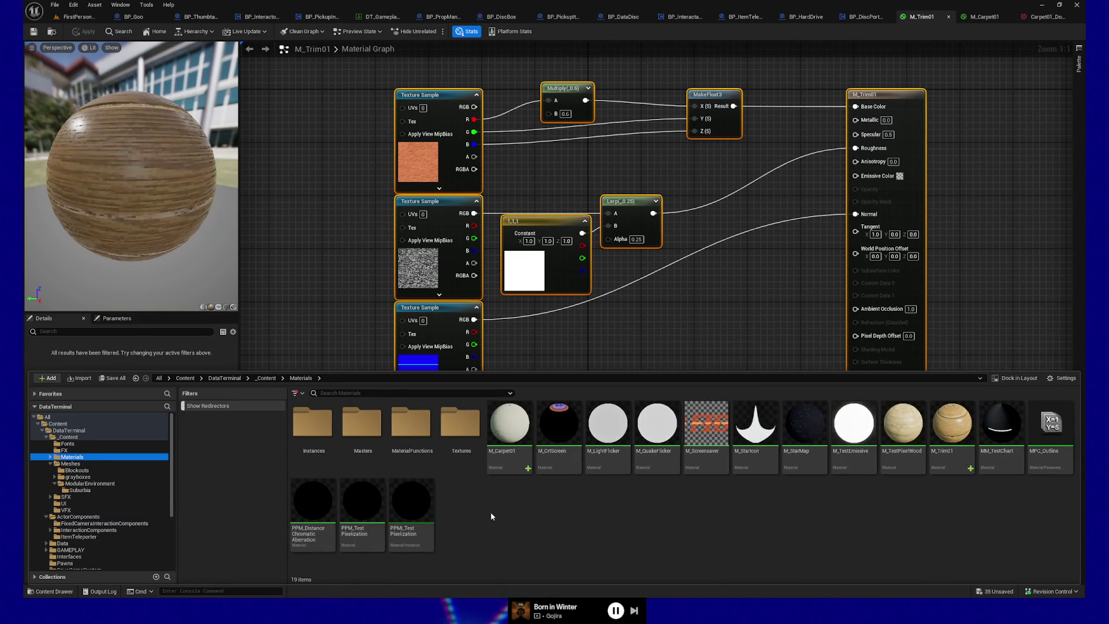
right_click(550, 531)
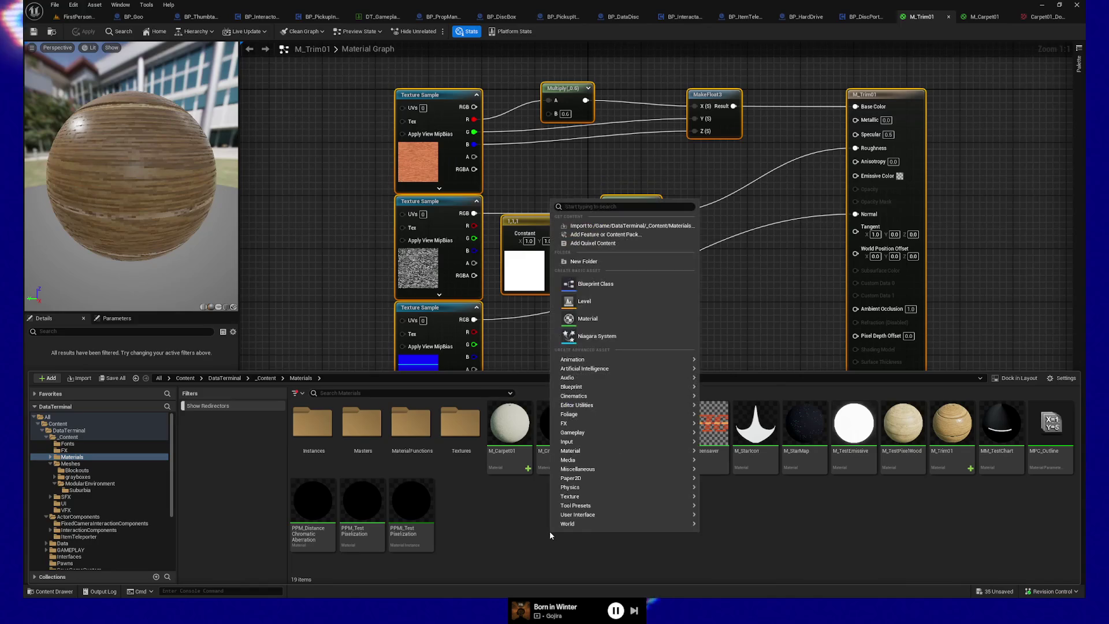
Step: Duplicate the M_Trim01 material as M_Trim02
left_click(483, 522)
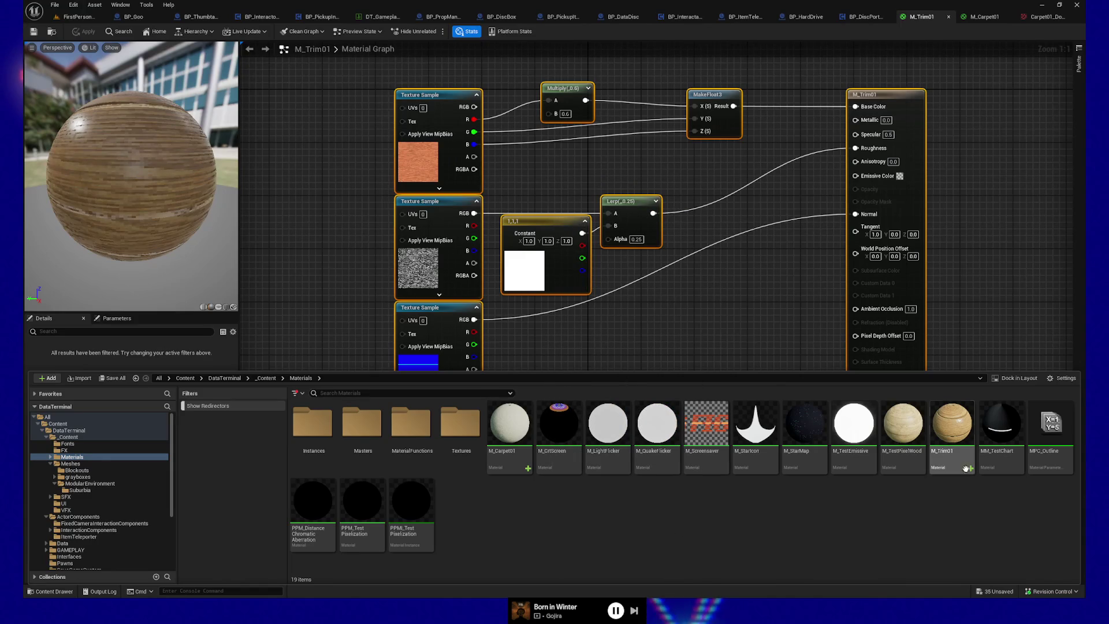
right_click(960, 440)
left_click(1003, 296)
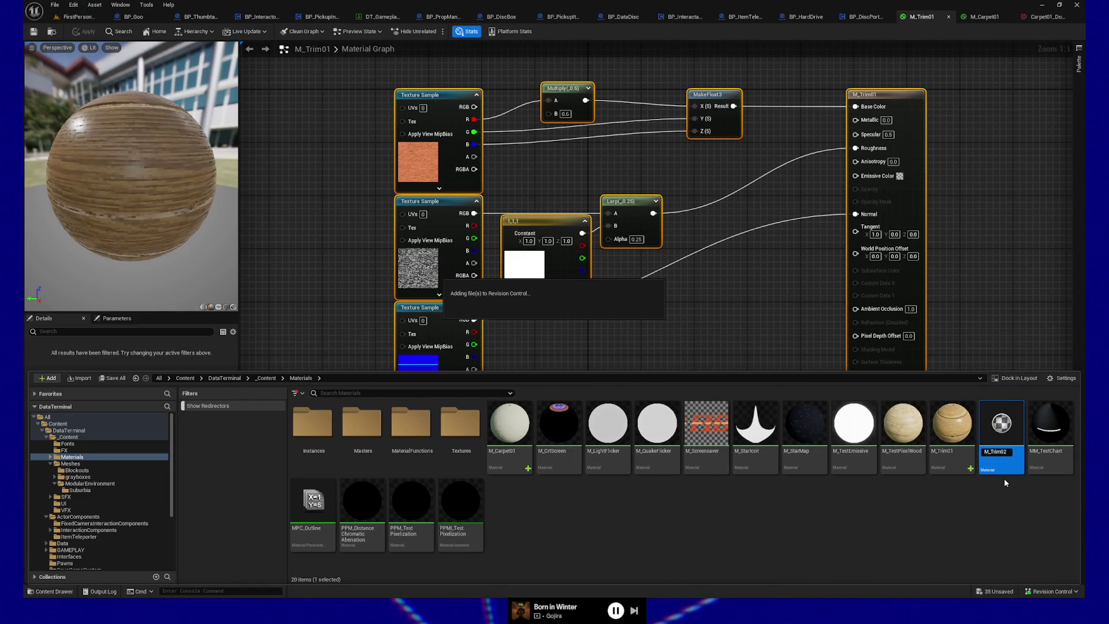
key("Return")
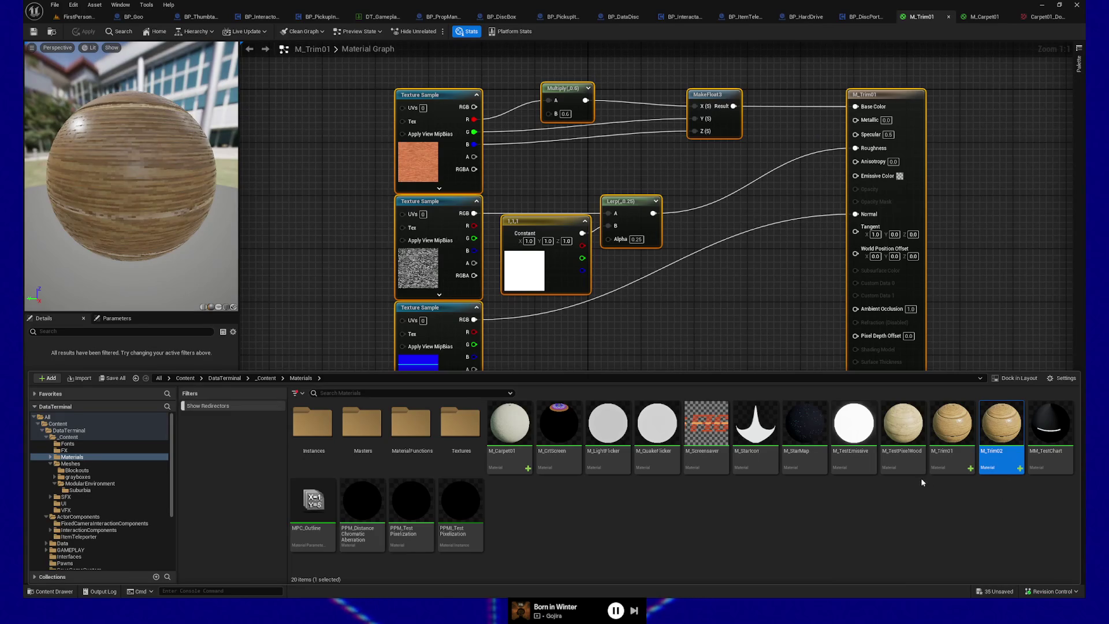
Step: Open M_Trim02 docked beside the other editors with its graph fitted in view and the Content Drawer shown
double_click(1003, 424)
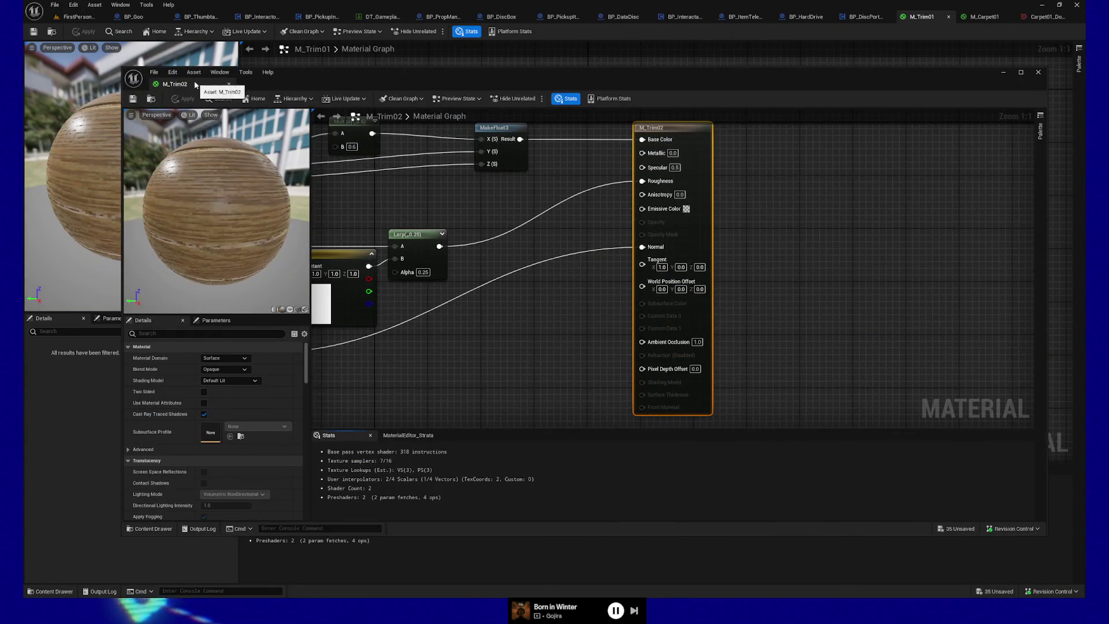
left_click_drag(178, 84, 982, 16)
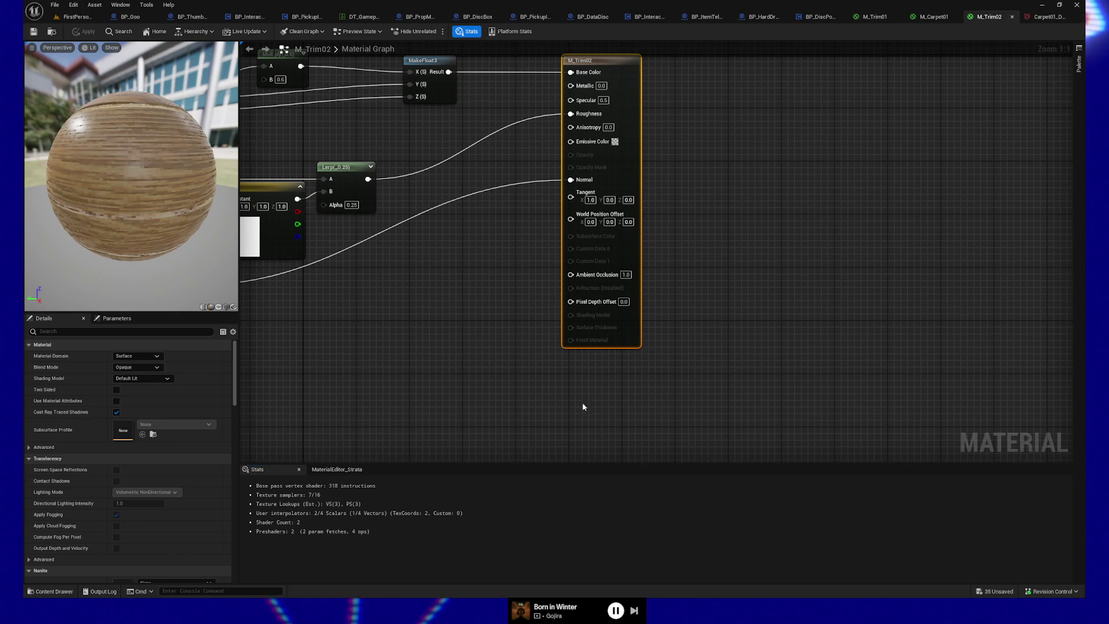
key("Home")
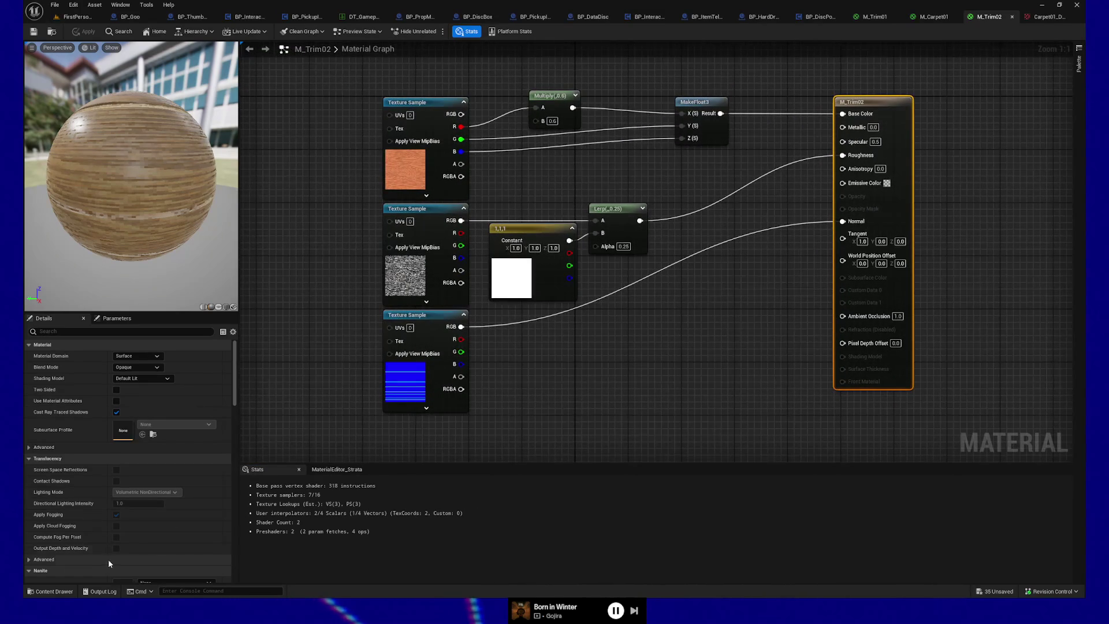
left_click(54, 592)
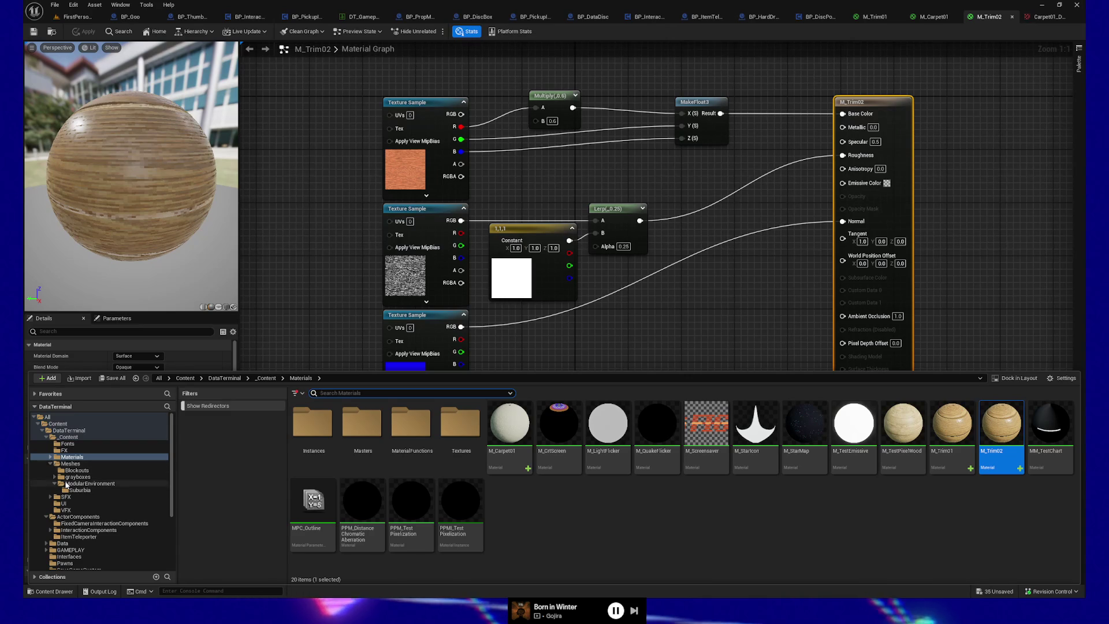
Step: Import the three Metal01_Downres textures (C, NDX, R) into Materials > Textures, NDX as a normal map
left_click(51, 464)
left_click(49, 457)
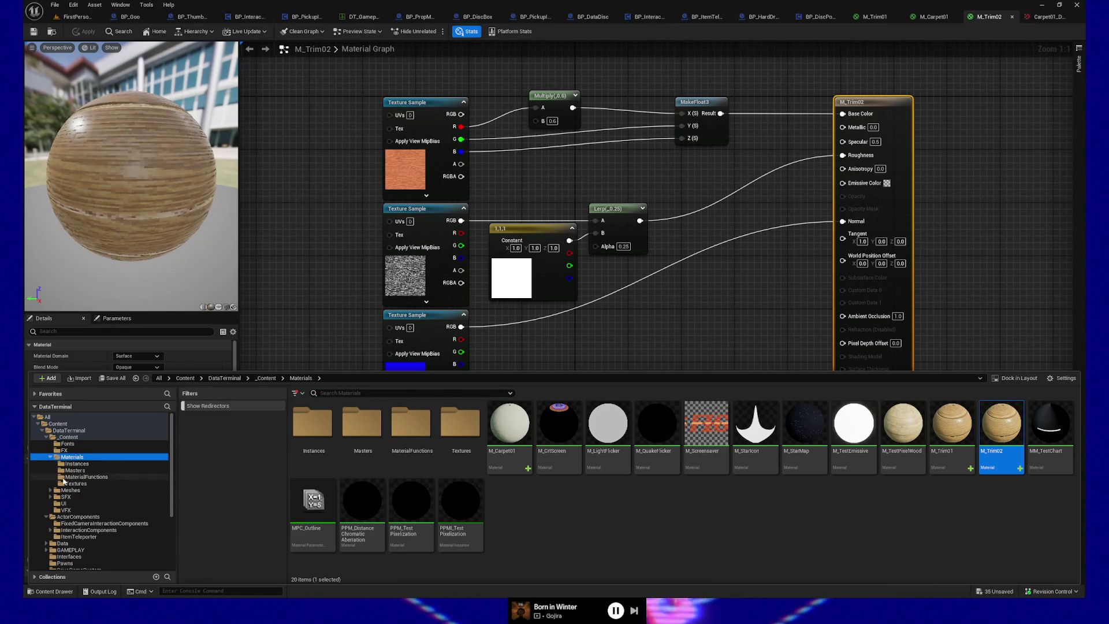
left_click(76, 483)
scroll(475, 517, "down", 2)
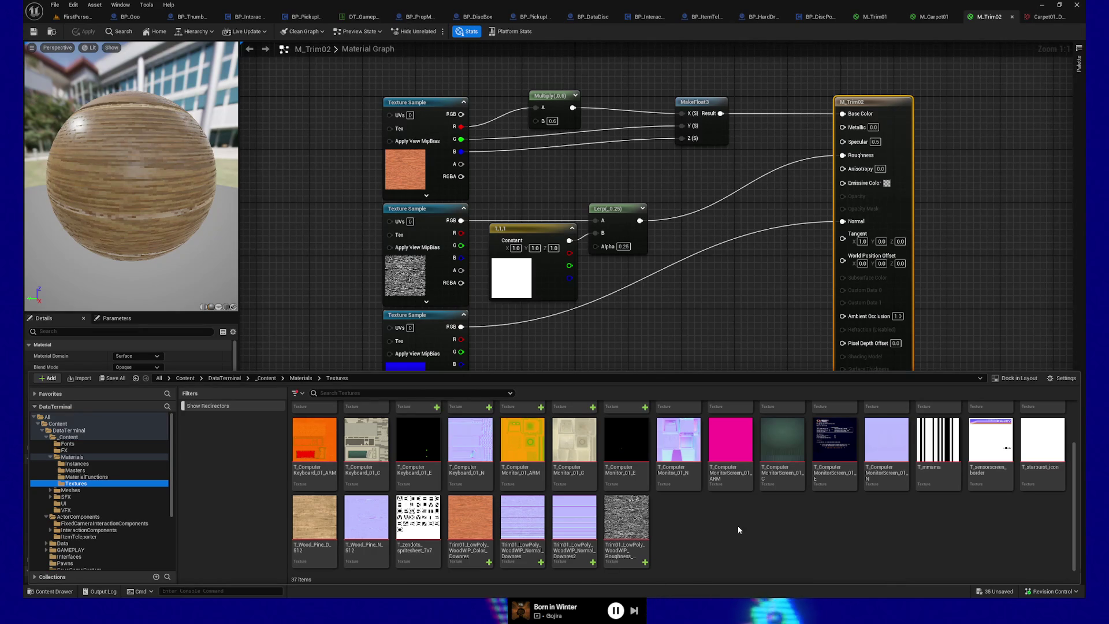
left_click_drag(738, 526, 737, 526)
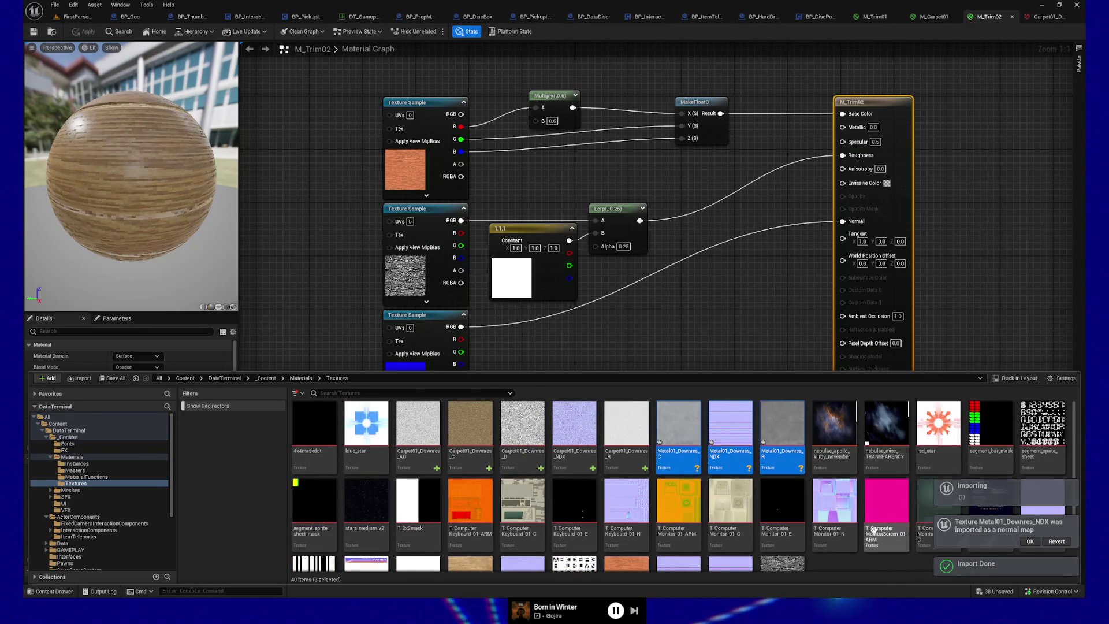
scroll(875, 530, "down", 2)
scroll(876, 533, "up", 2)
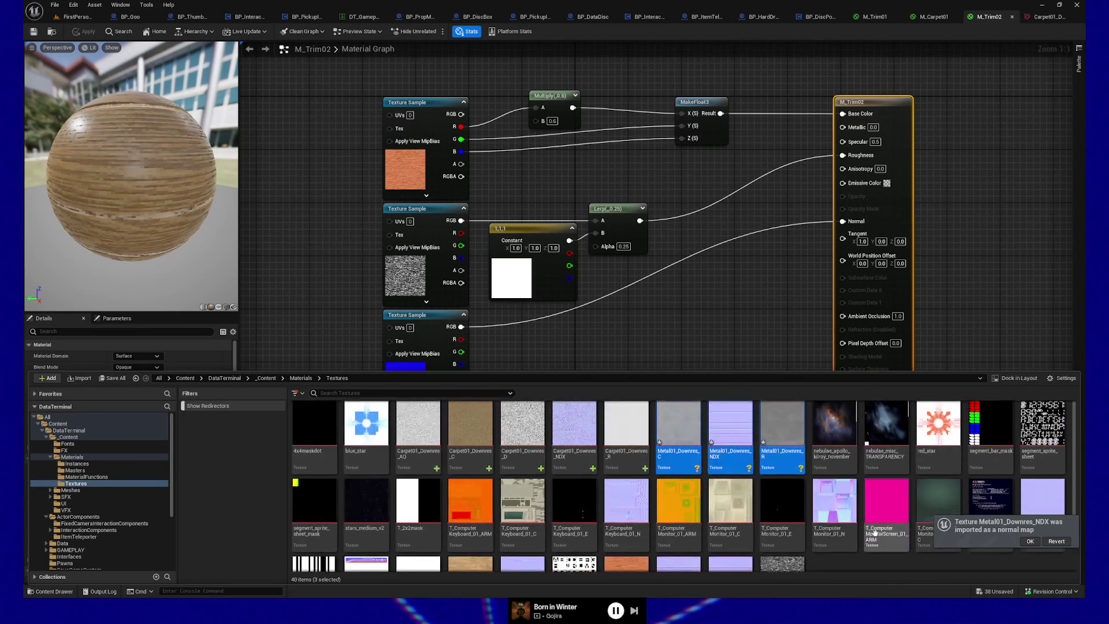
scroll(849, 569, "down", 2)
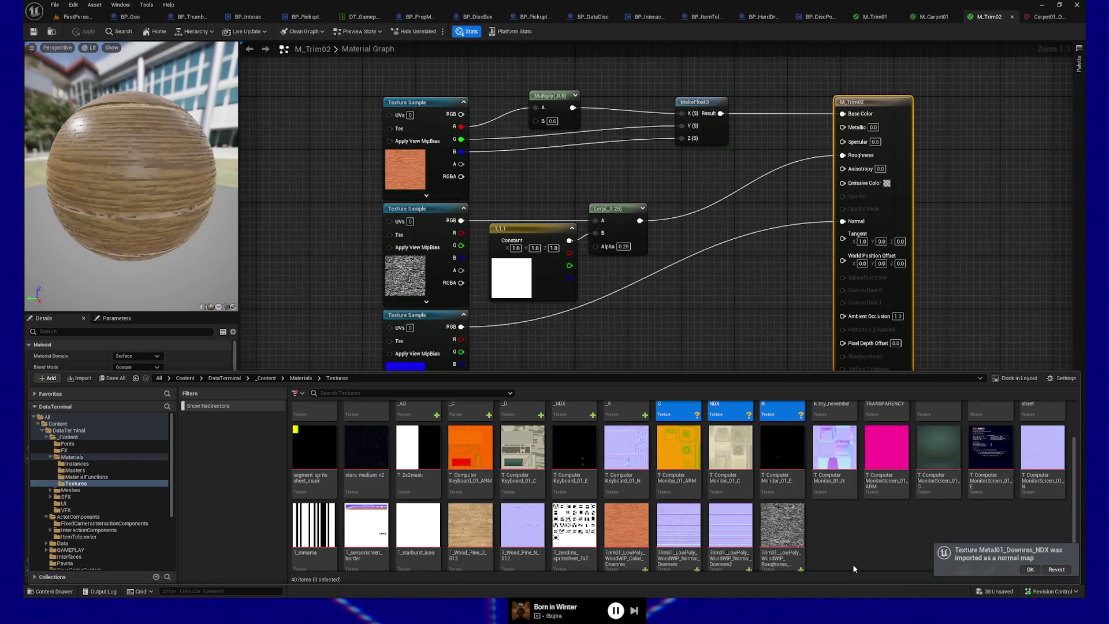
scroll(853, 563, "down", 1)
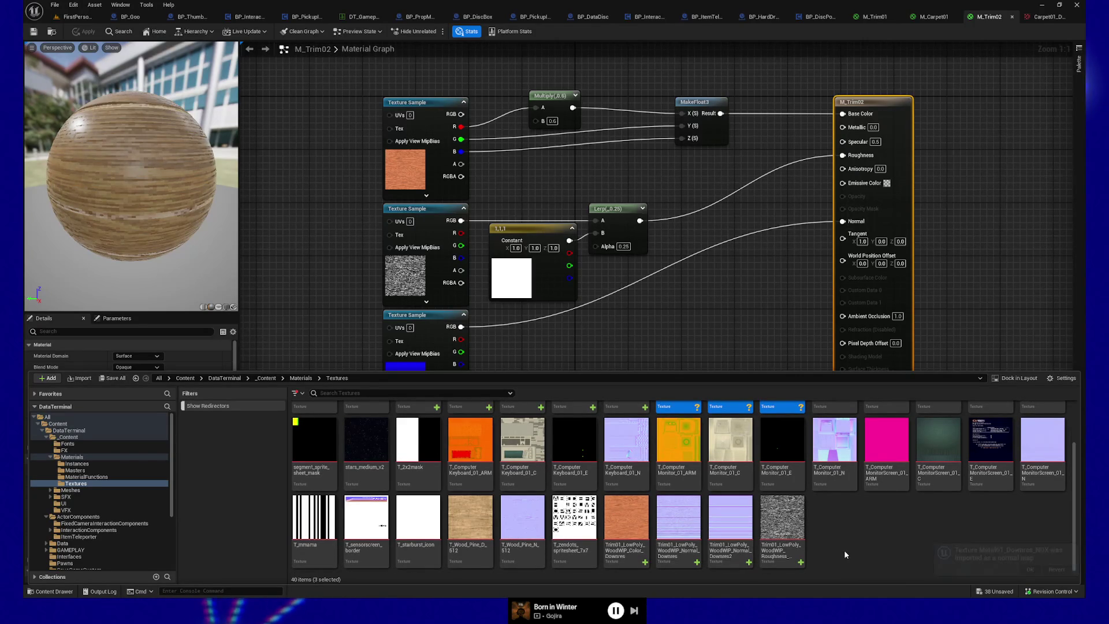
scroll(844, 550, "up", 3)
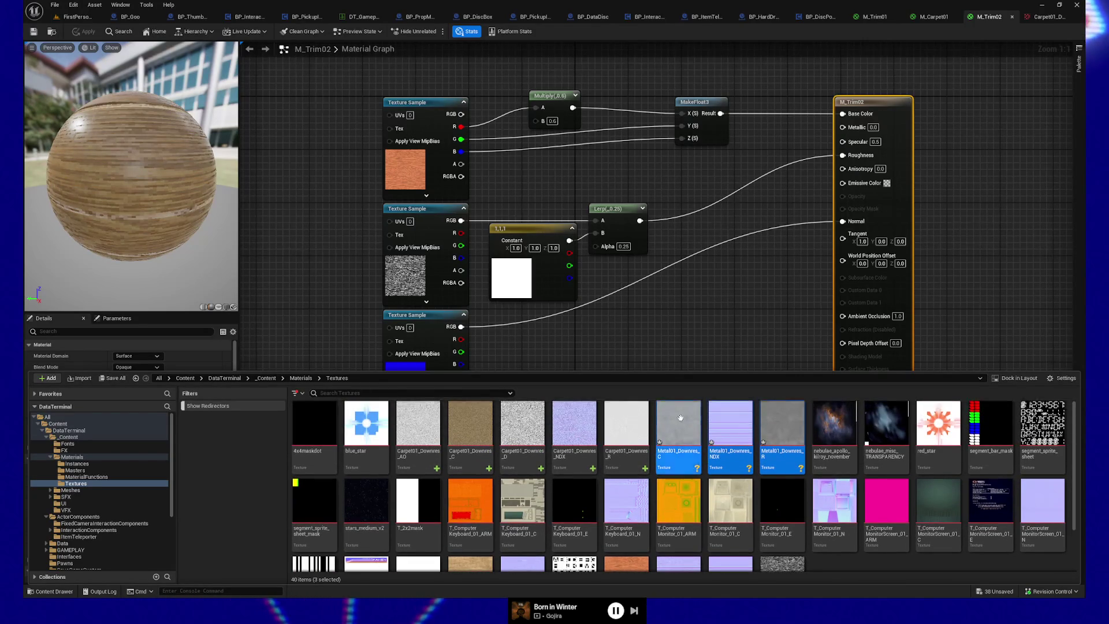
right_click(732, 427)
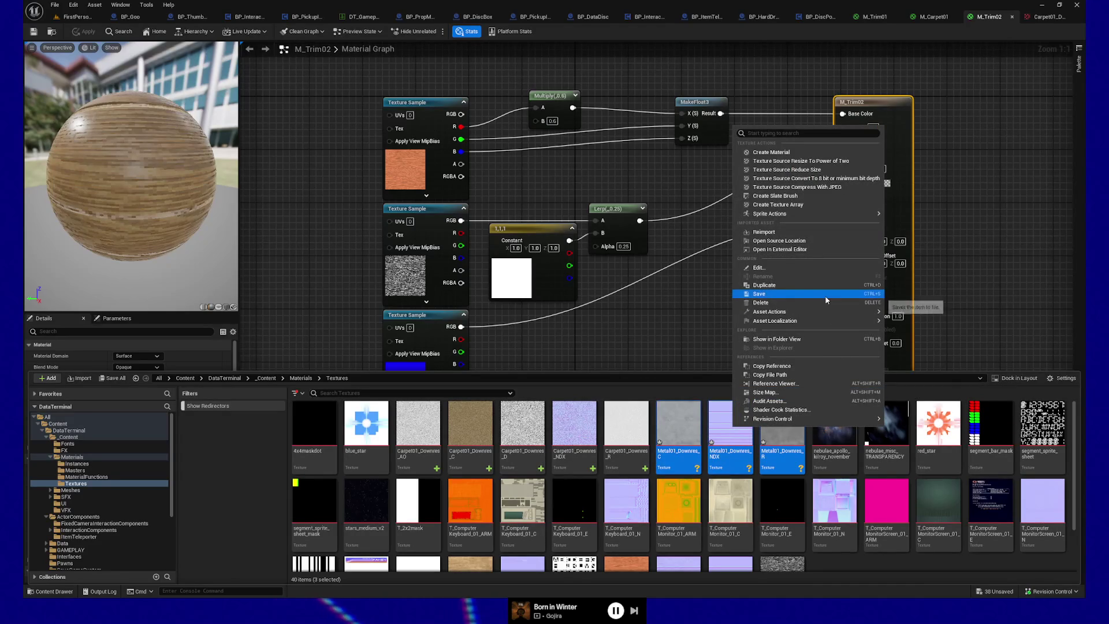
mouse_move(769, 312)
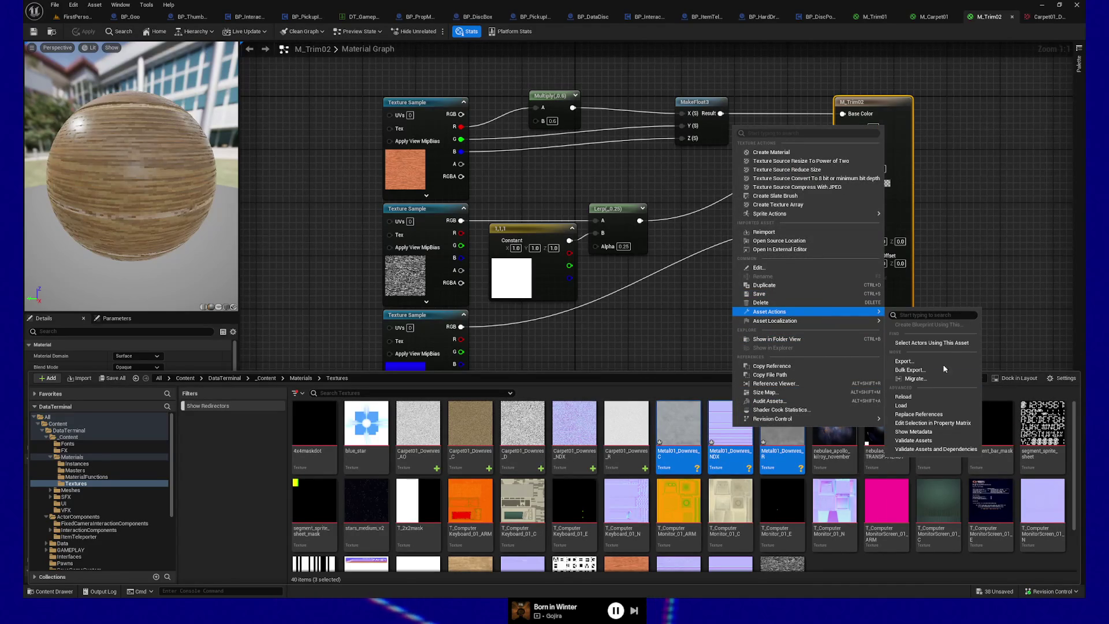
Step: Bulk-edit the three Metal01 textures in the Property Matrix, checking the Carpet01_Downres texture settings for reference
left_click(933, 423)
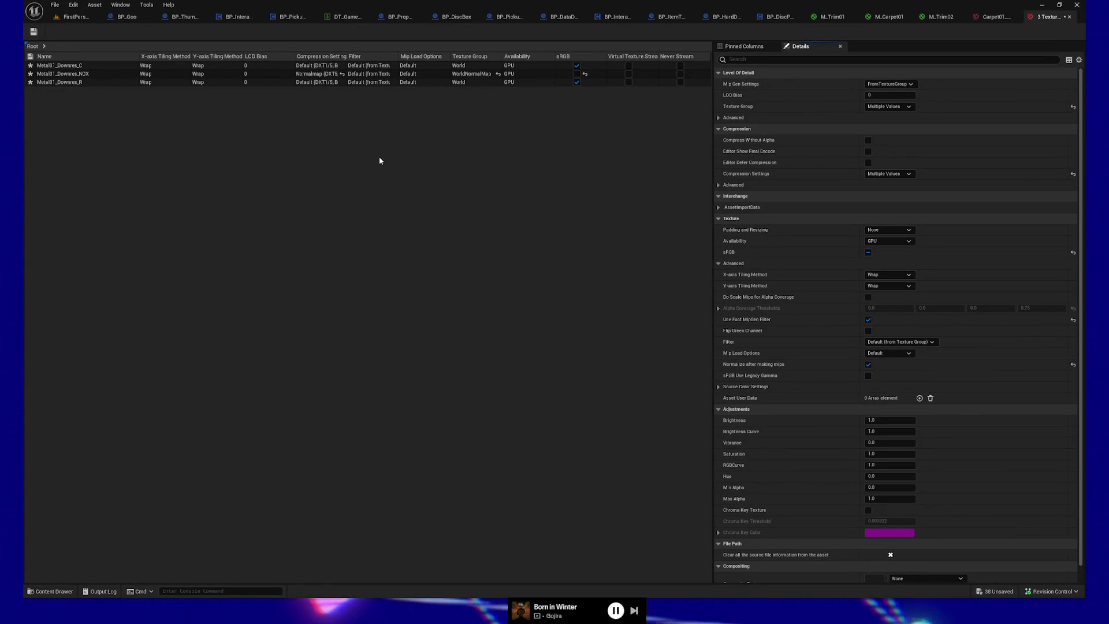
left_click(888, 84)
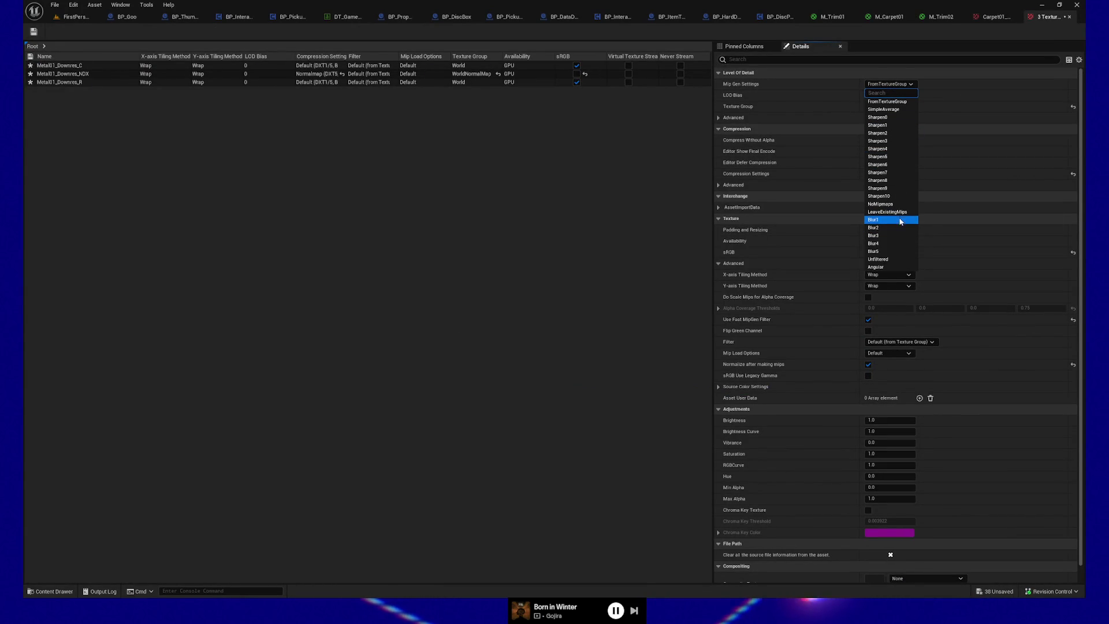
left_click(503, 218)
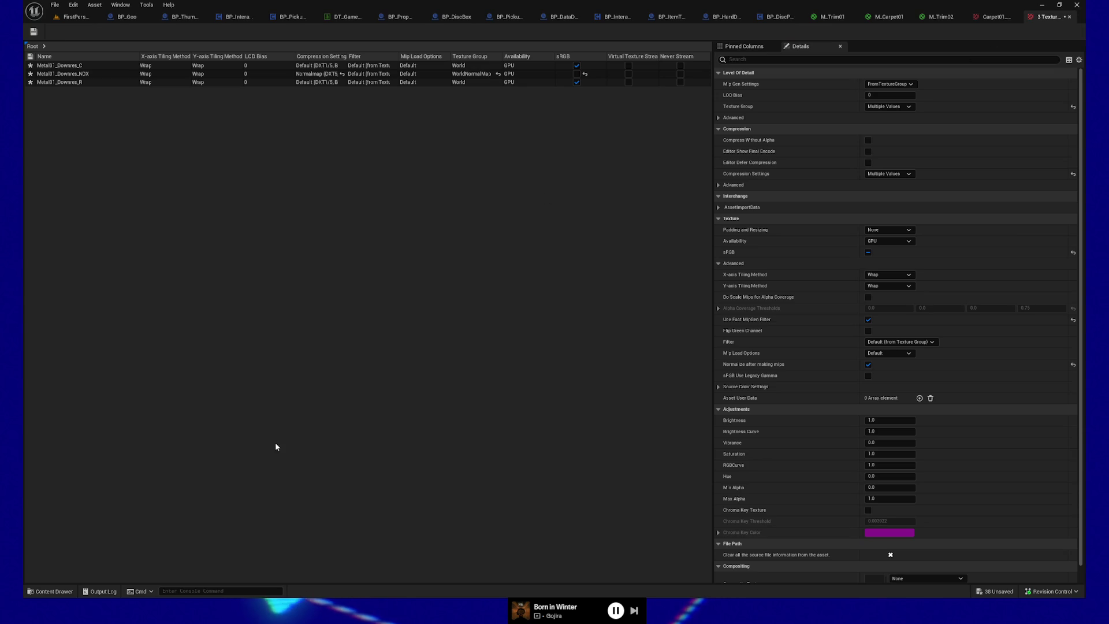
left_click(54, 591)
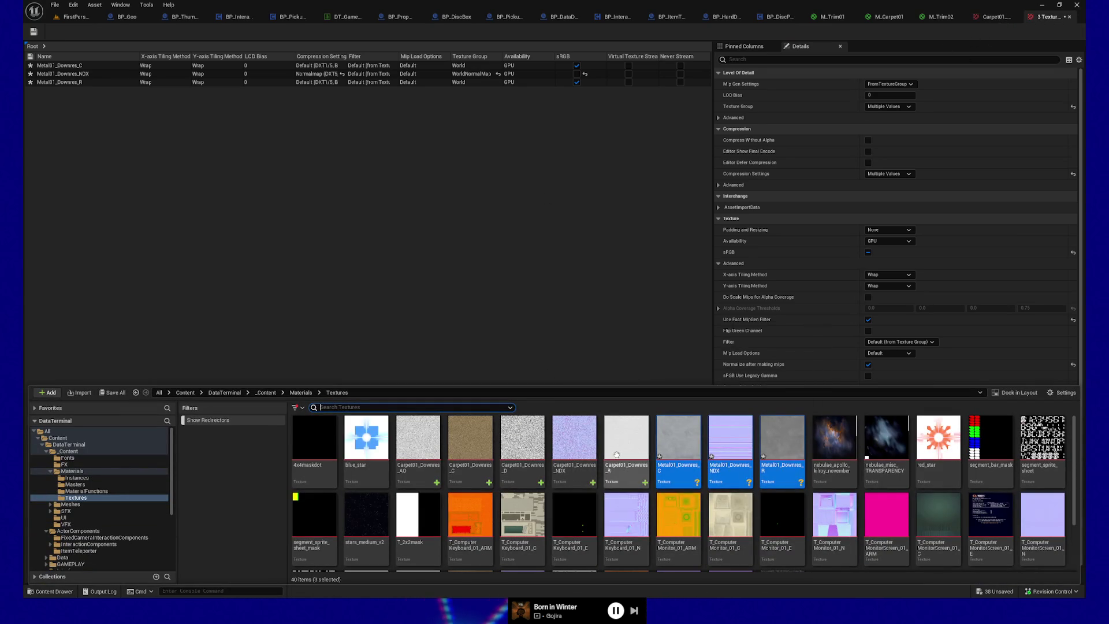
left_click(523, 442)
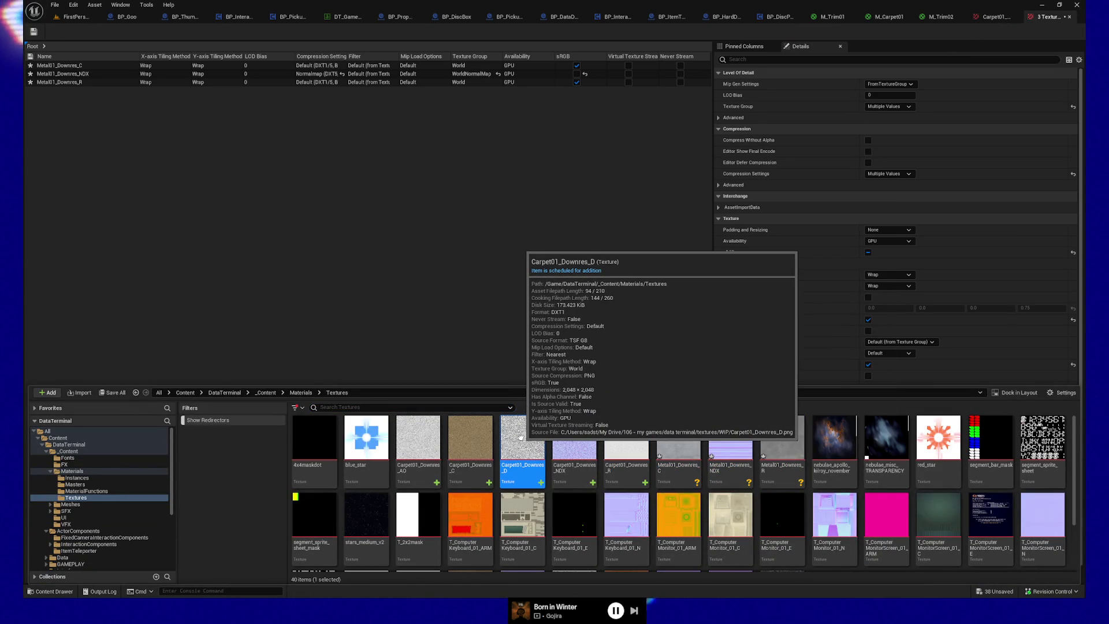
double_click(470, 442)
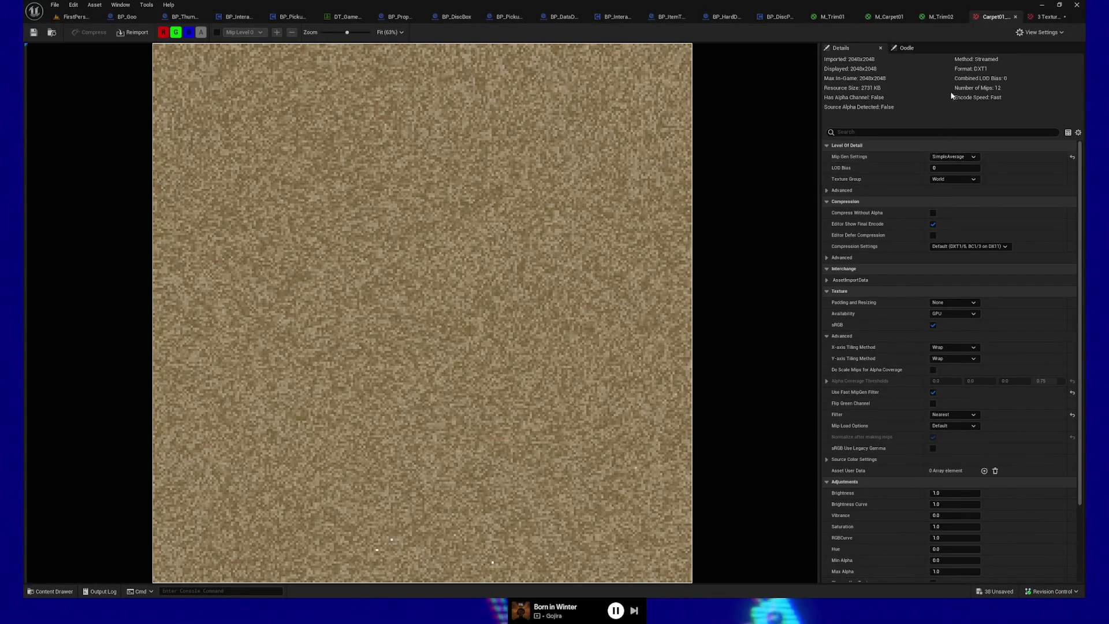
left_click(1049, 18)
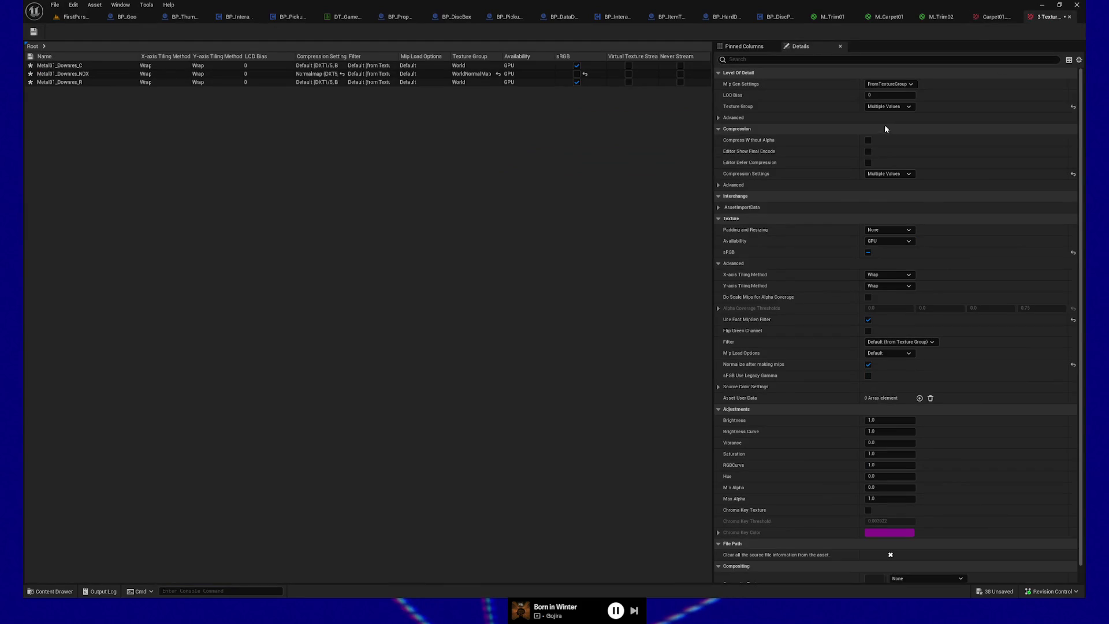
Step: Set Mip Gen to SimpleAverage and Filter to Nearest on the Metal01 textures, then save them
left_click(890, 83)
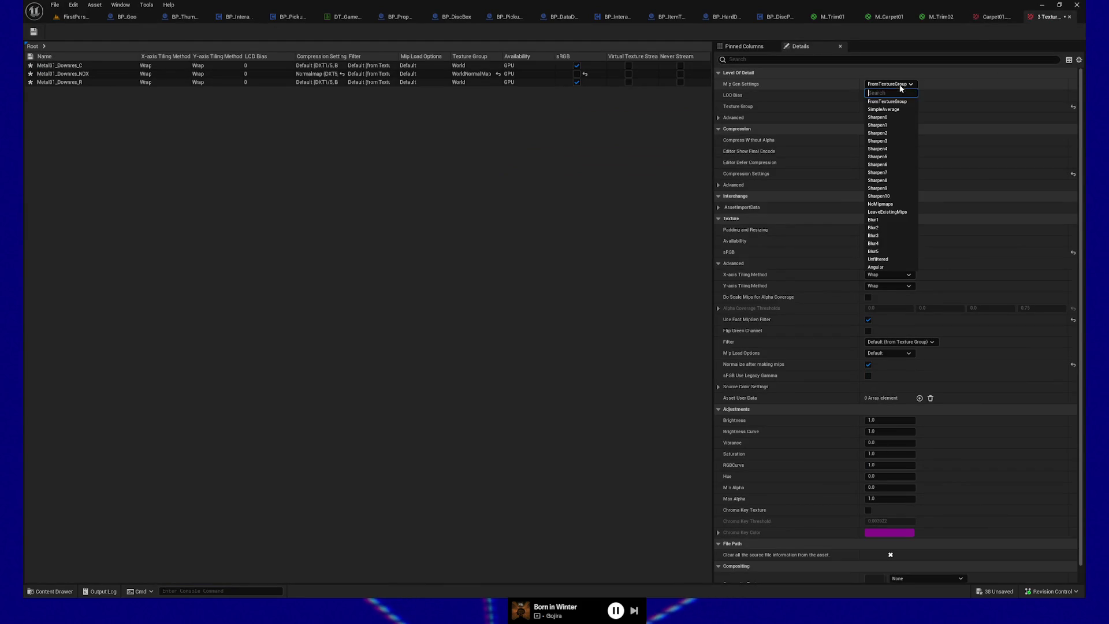
left_click(882, 111)
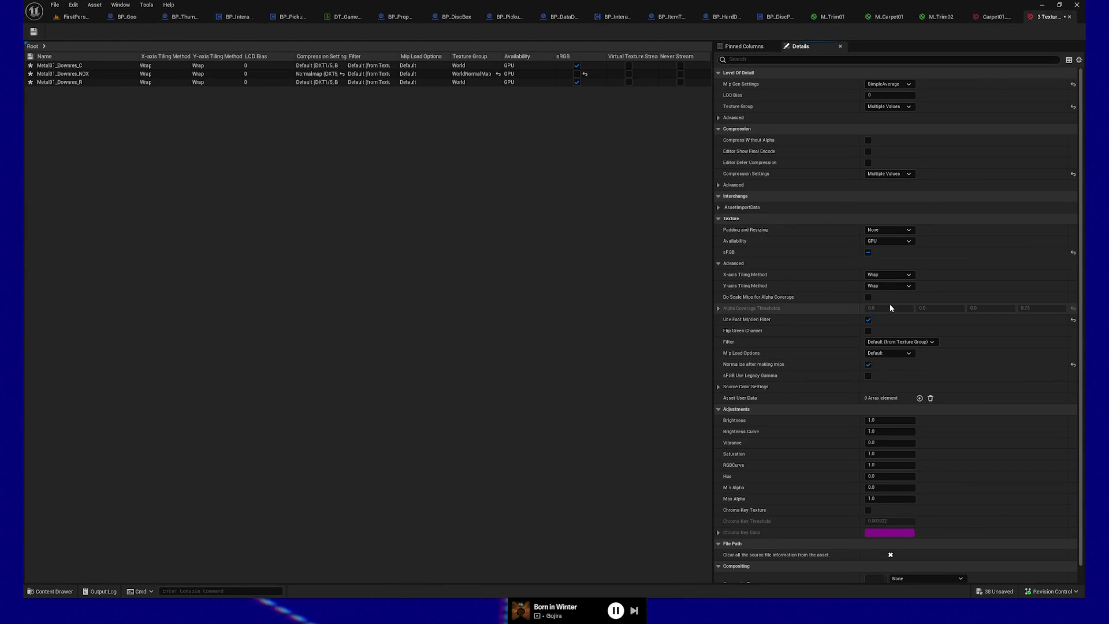
left_click(890, 342)
left_click(890, 351)
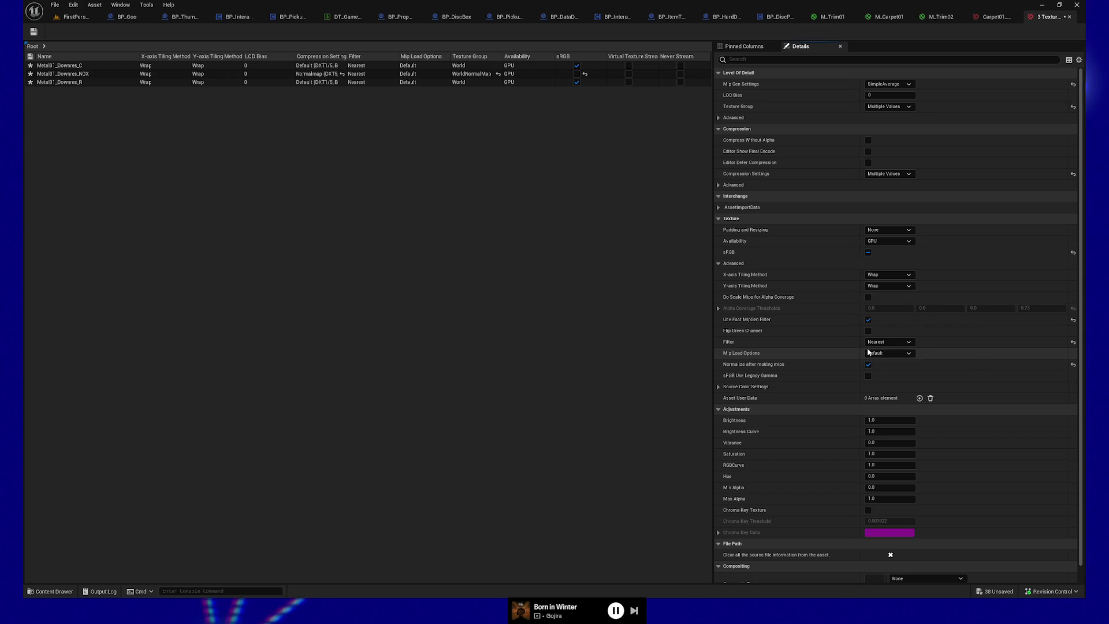
left_click(33, 31)
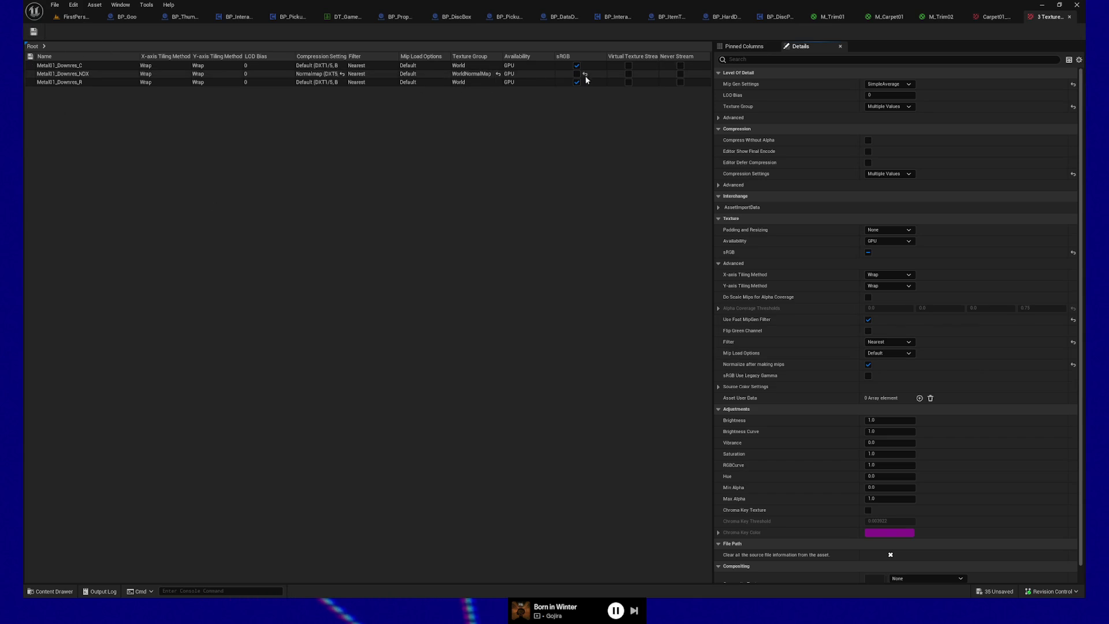
left_click(1072, 17)
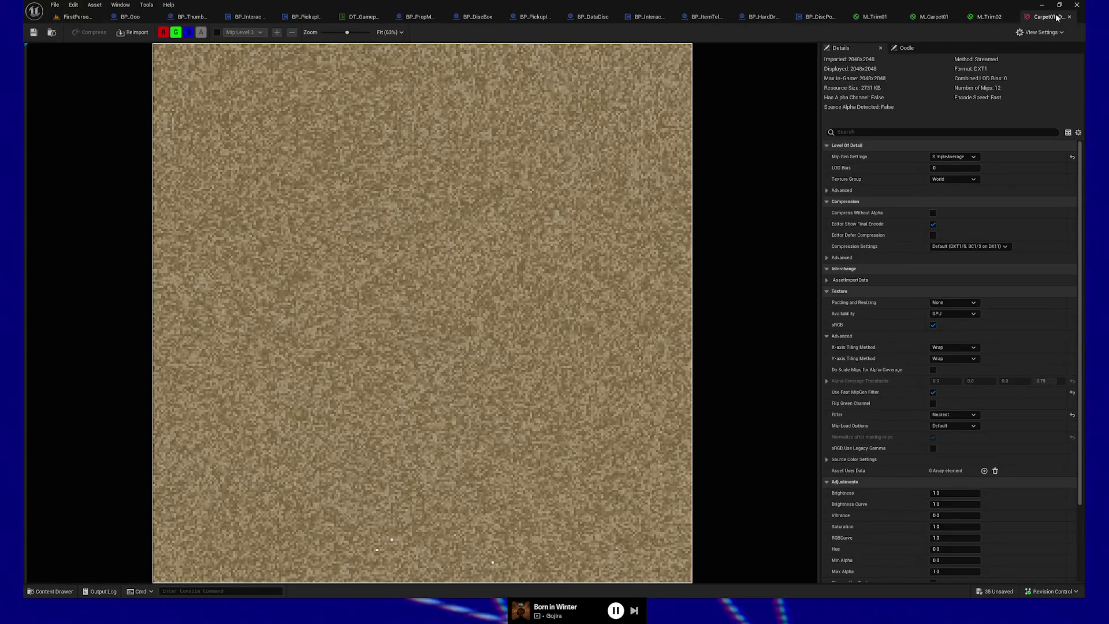
left_click(1071, 18)
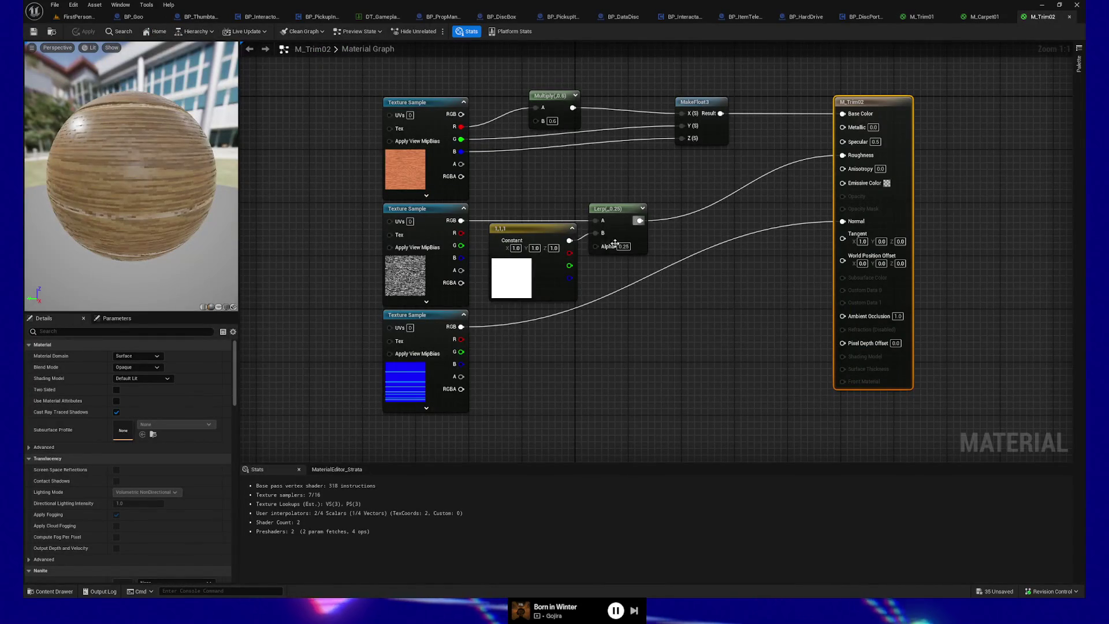
Step: Assign the Metal01_Downres_C colour map to the first Texture Sample node
right_click_drag(613, 368, 644, 400)
left_click(441, 204)
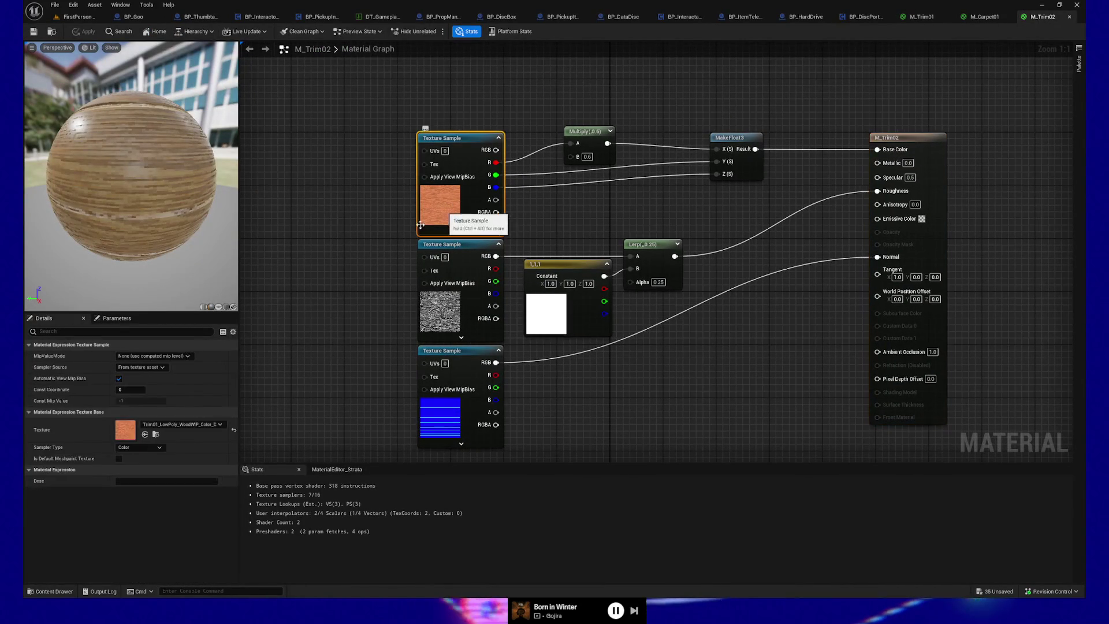
left_click(48, 593)
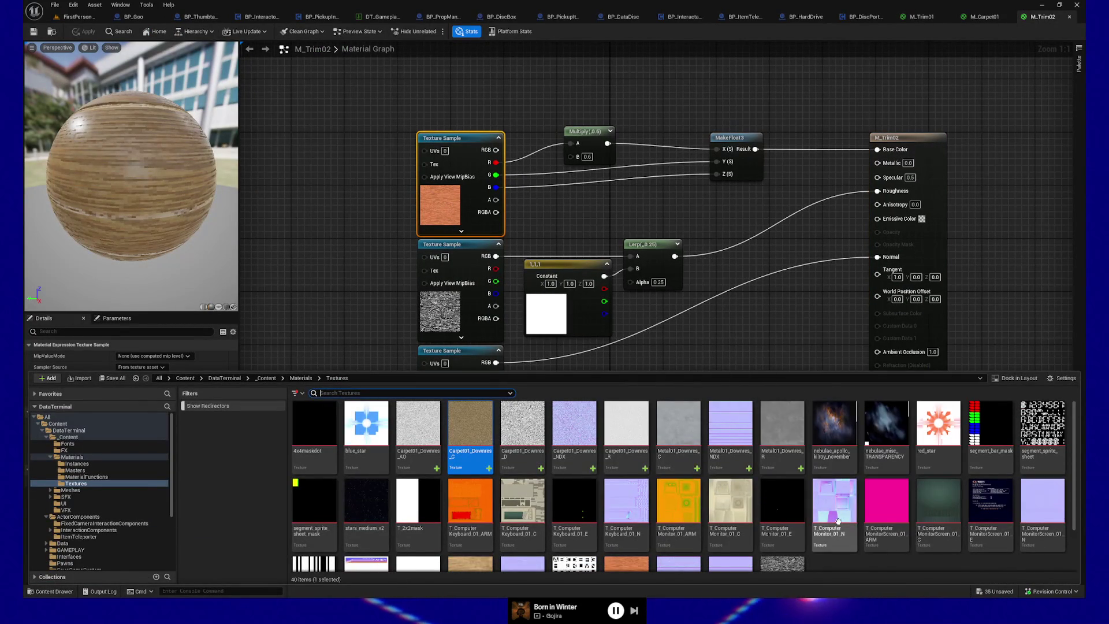
left_click(671, 448)
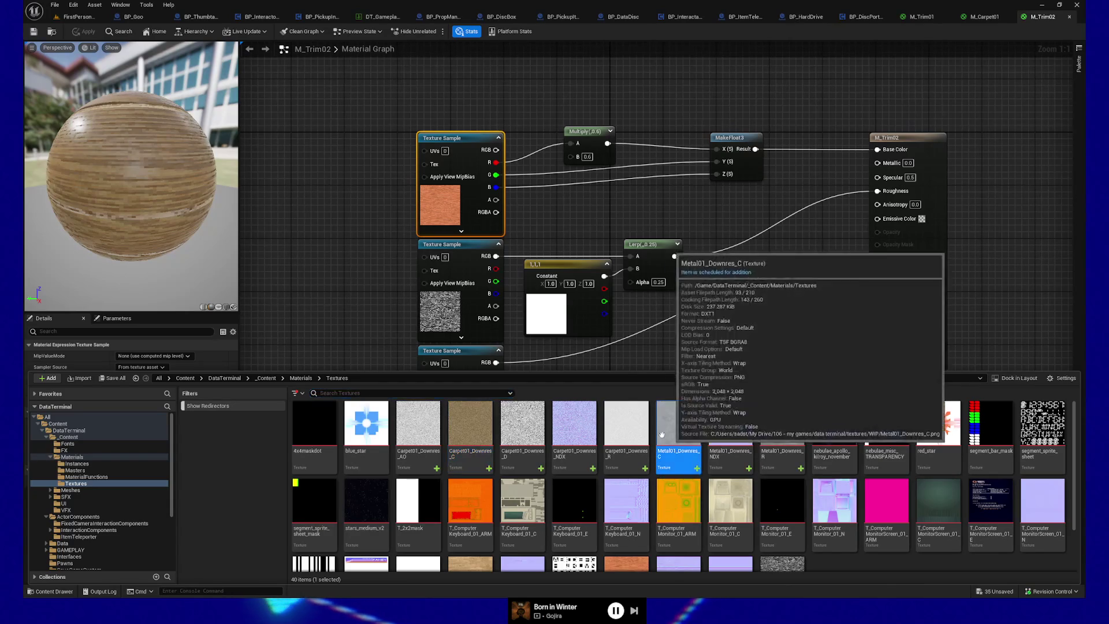
left_click(309, 341)
left_click(440, 198)
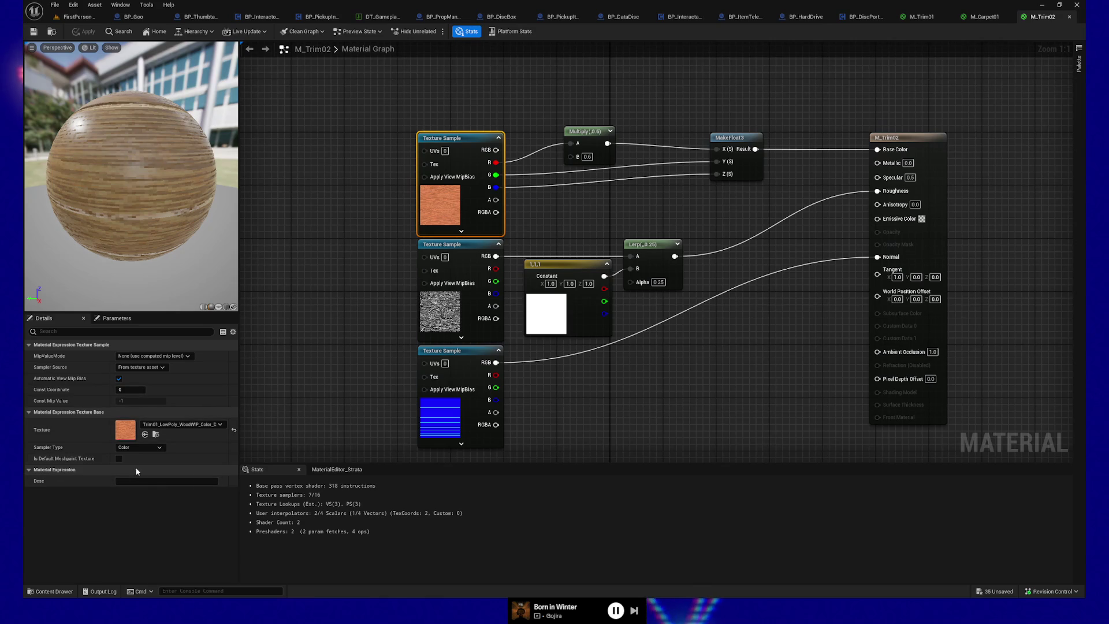
left_click(145, 434)
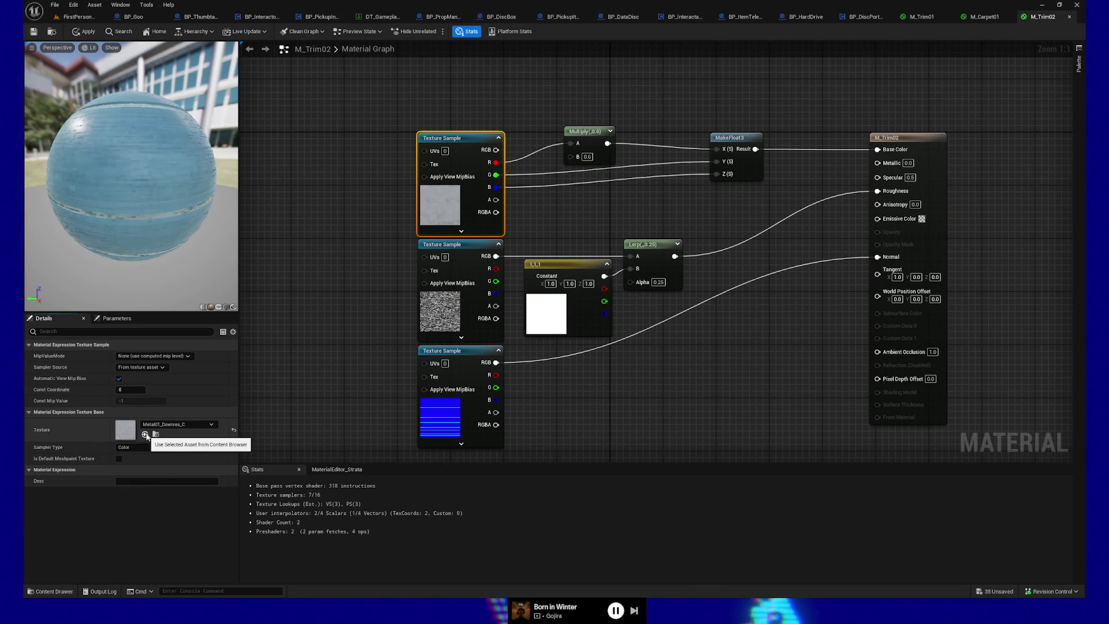
Step: Preview the material on a flat plane and wire the texture's RGB directly into Base Color
left_click(218, 308)
mouse_move(200, 237)
left_mouse_down()
mouse_move(174, 188)
mouse_move(169, 204)
left_mouse_up()
right_click_drag(169, 204, 169, 173)
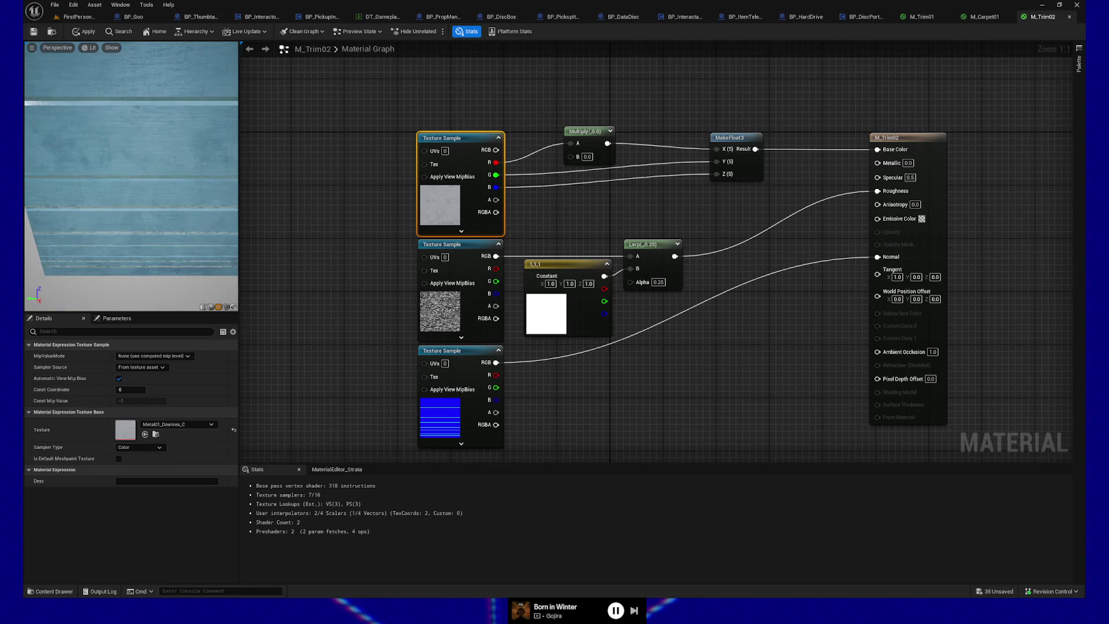
left_click_drag(496, 150, 877, 149)
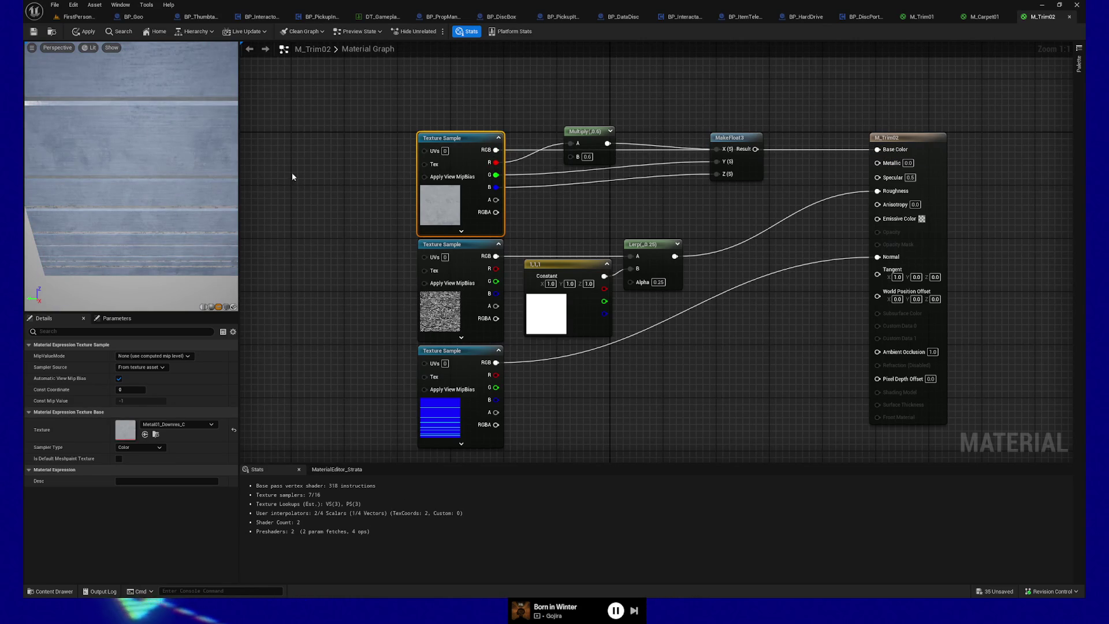
left_click_drag(607, 126, 782, 193)
Step: Delete the unused Multiply and MakeFloat3 nodes and select the middle Texture Sample
key("Delete")
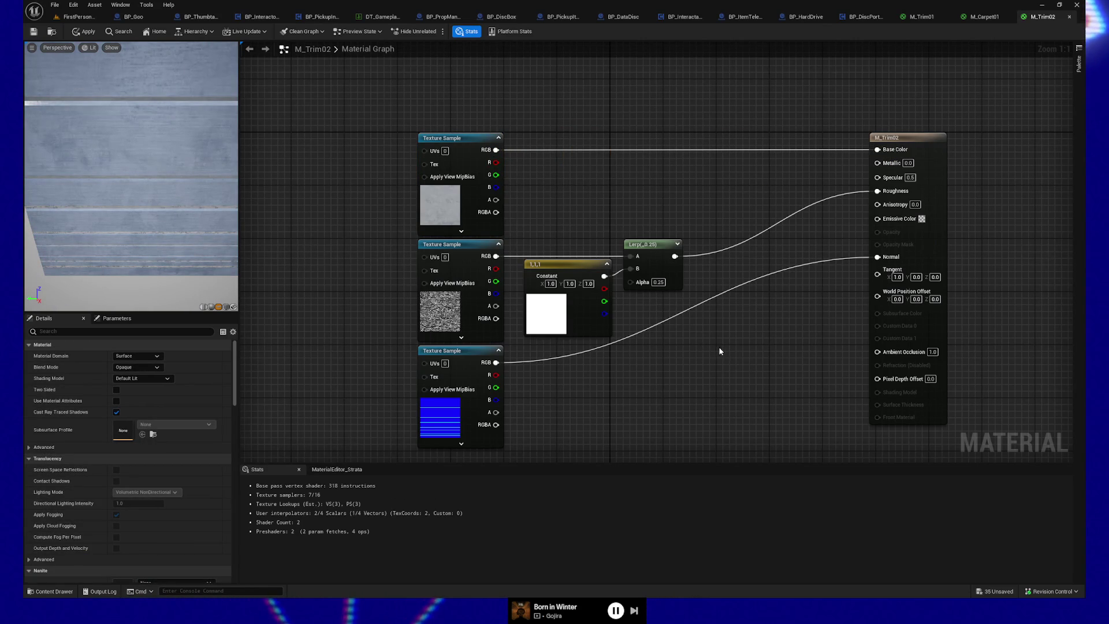
key("Home")
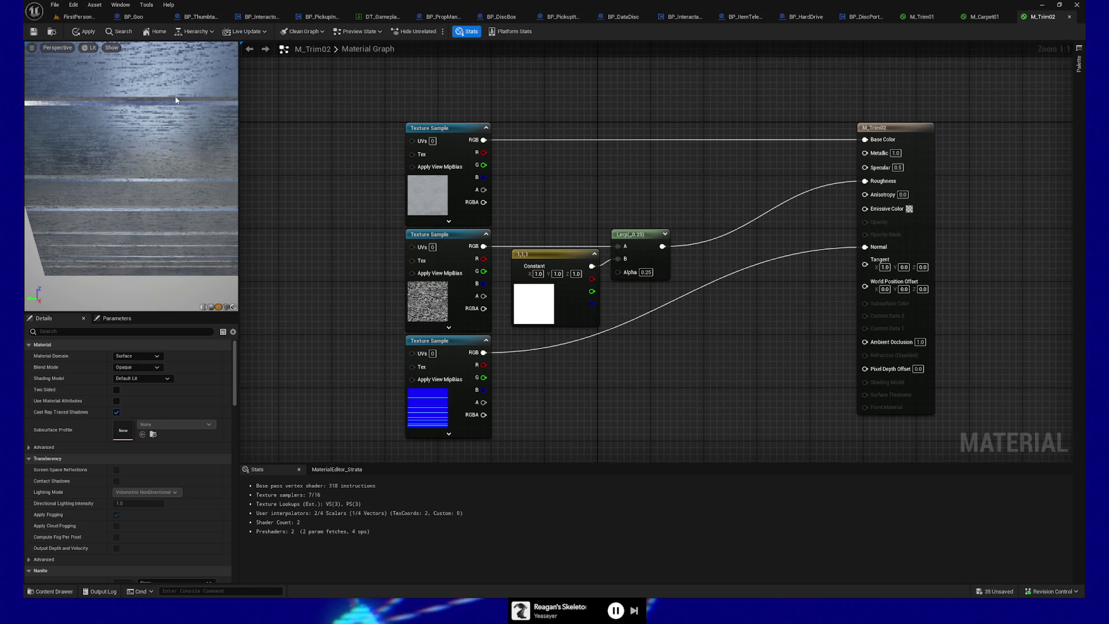
left_click(422, 286)
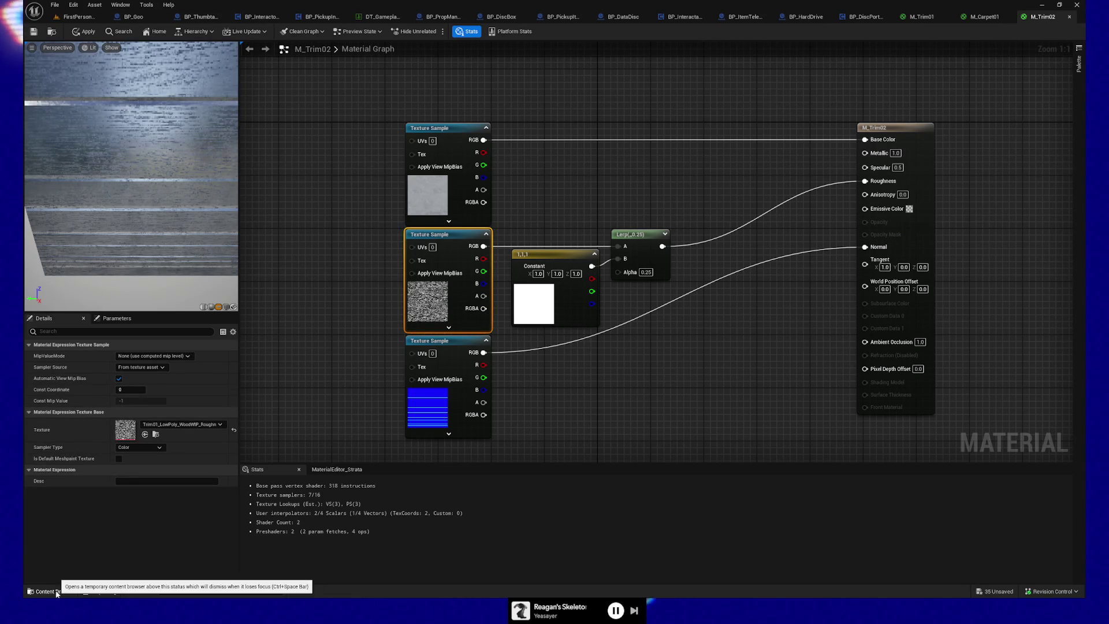
left_click(44, 591)
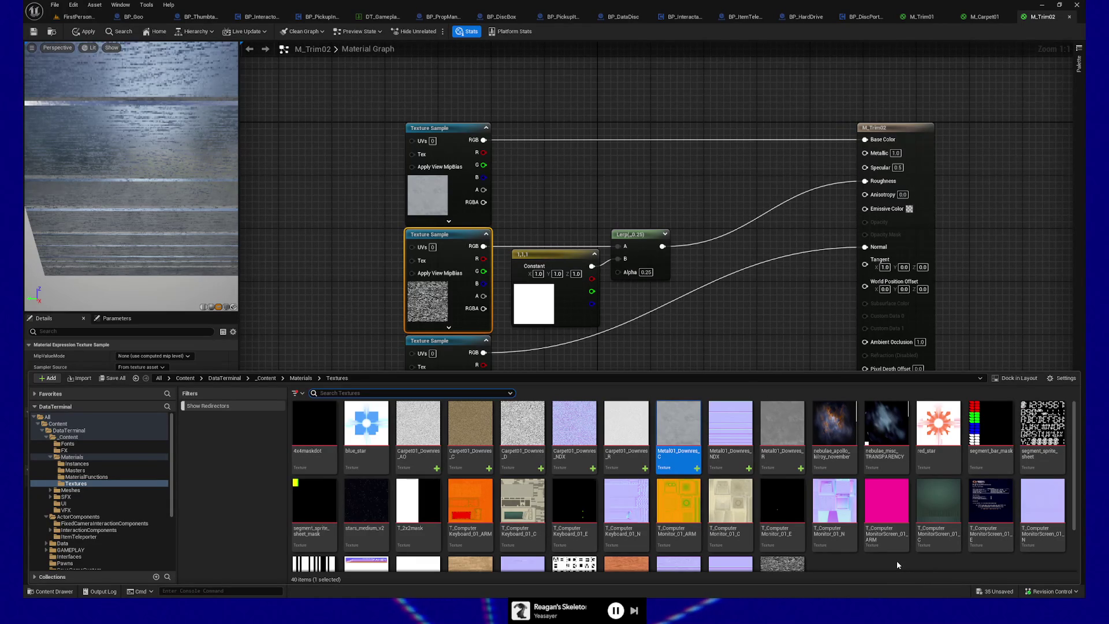
Step: Assign the Metal01_Downres_R roughness texture to the middle Texture Sample node
left_click(783, 425)
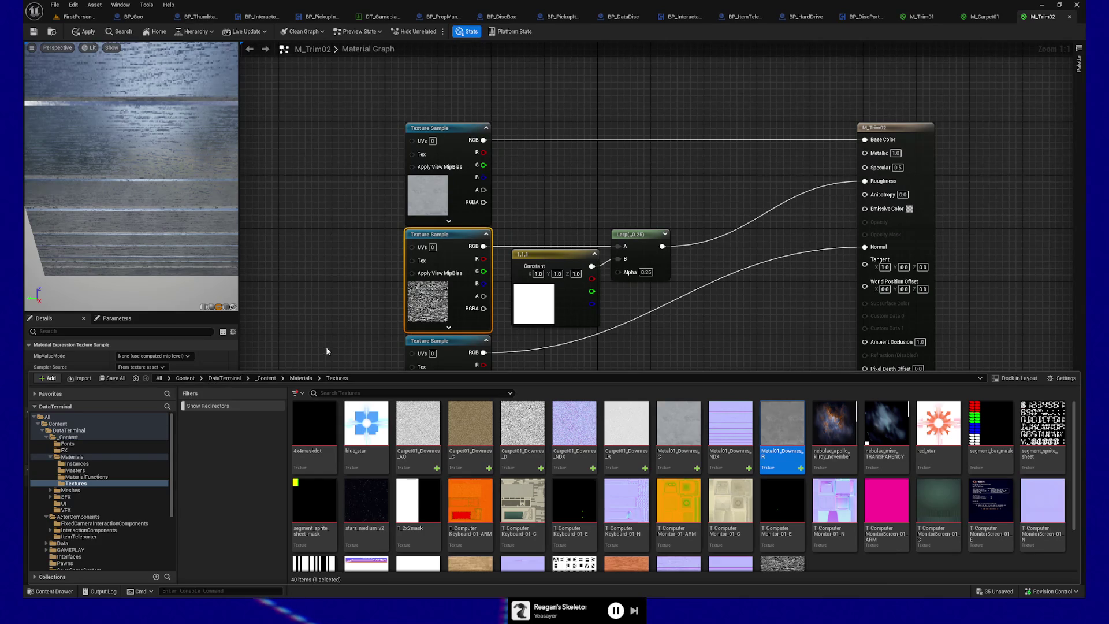
left_click(472, 250)
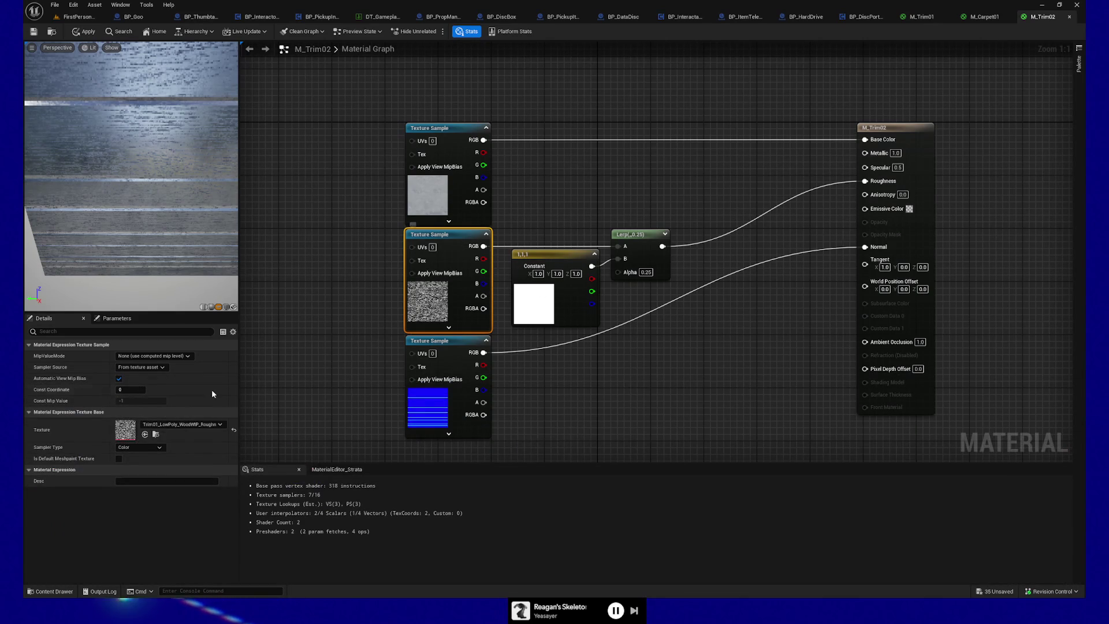
left_click(145, 434)
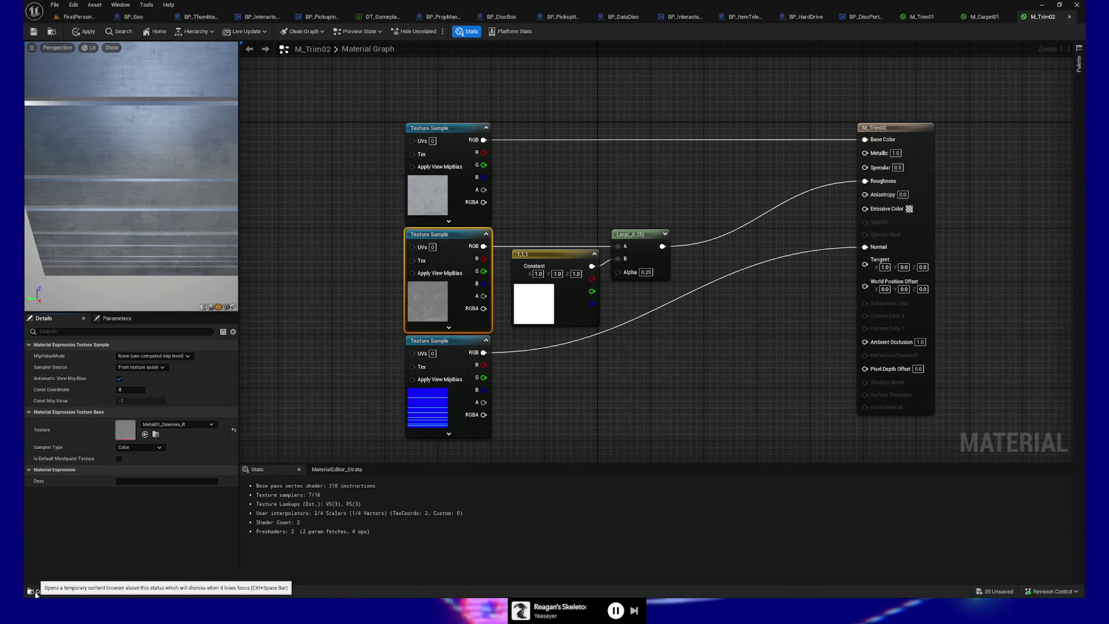
left_click(43, 593)
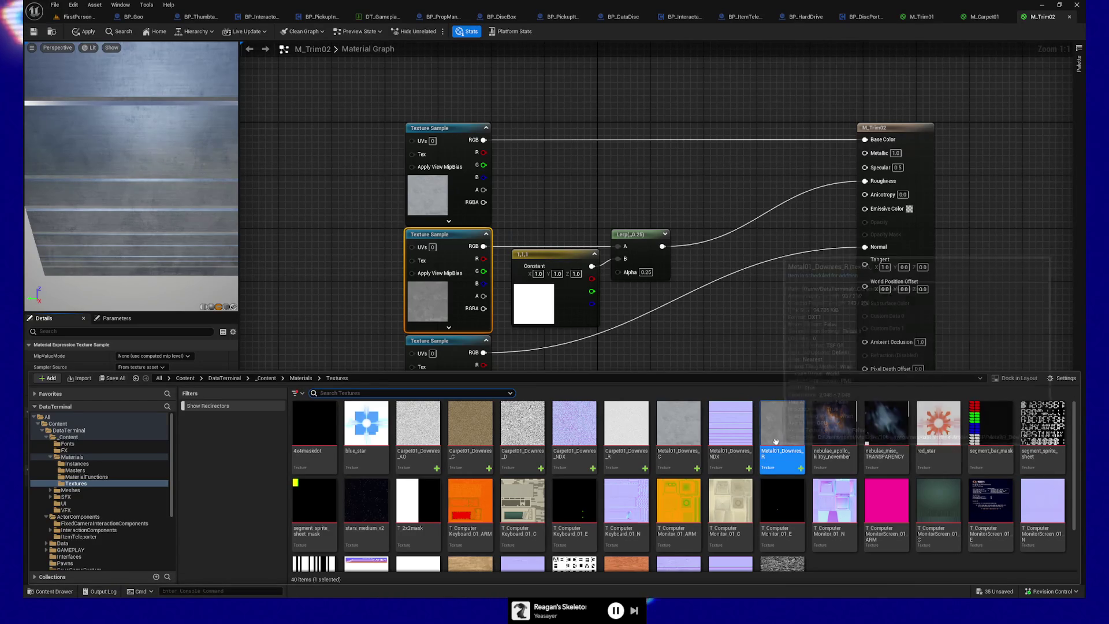
Step: Assign the Metal01_Downres_NDX normal map to the third Texture Sample node
left_click(731, 429)
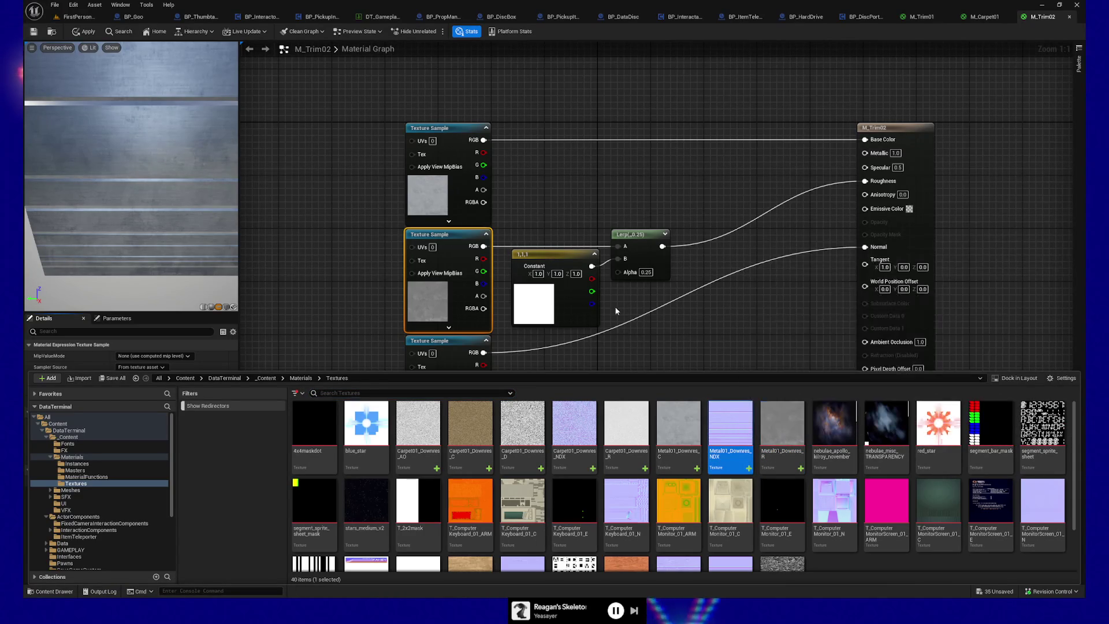
key("ctrl+space")
left_click(437, 358)
left_click(144, 434)
left_click(145, 434)
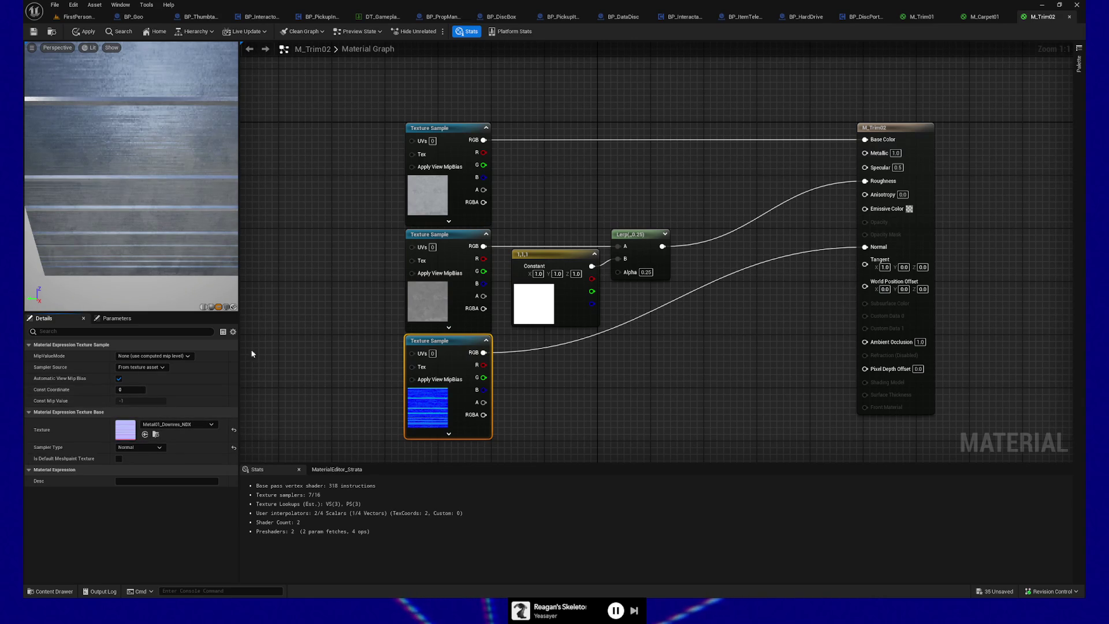
left_click(303, 293)
Step: Undo and reassign the normal map, then open Metal01_Downres_NDX in the texture editor
key("ctrl+z")
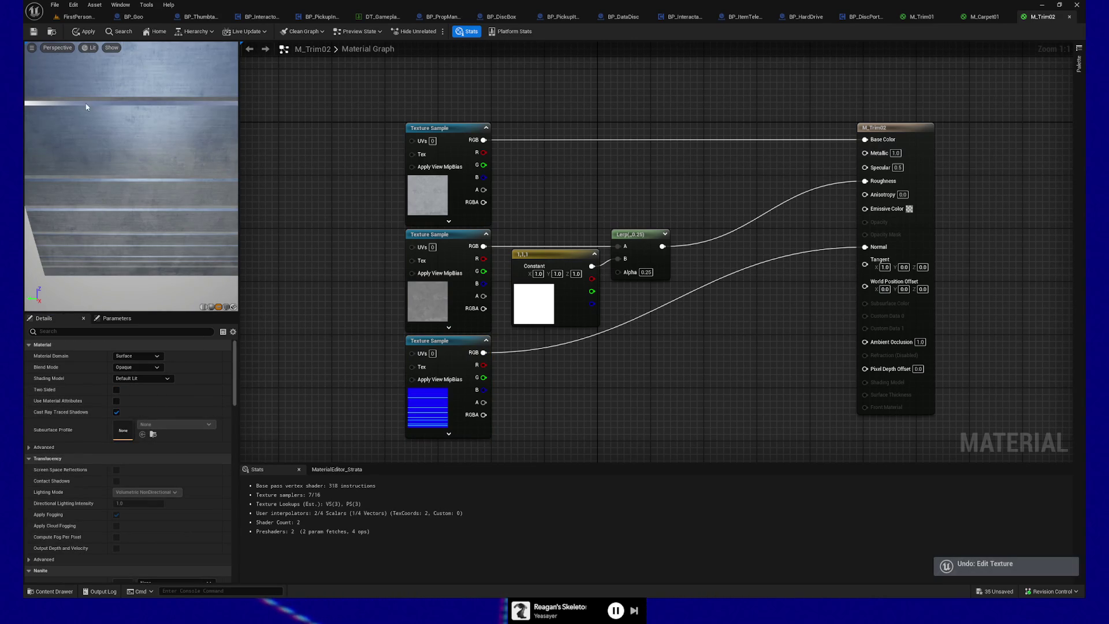
left_click(456, 397)
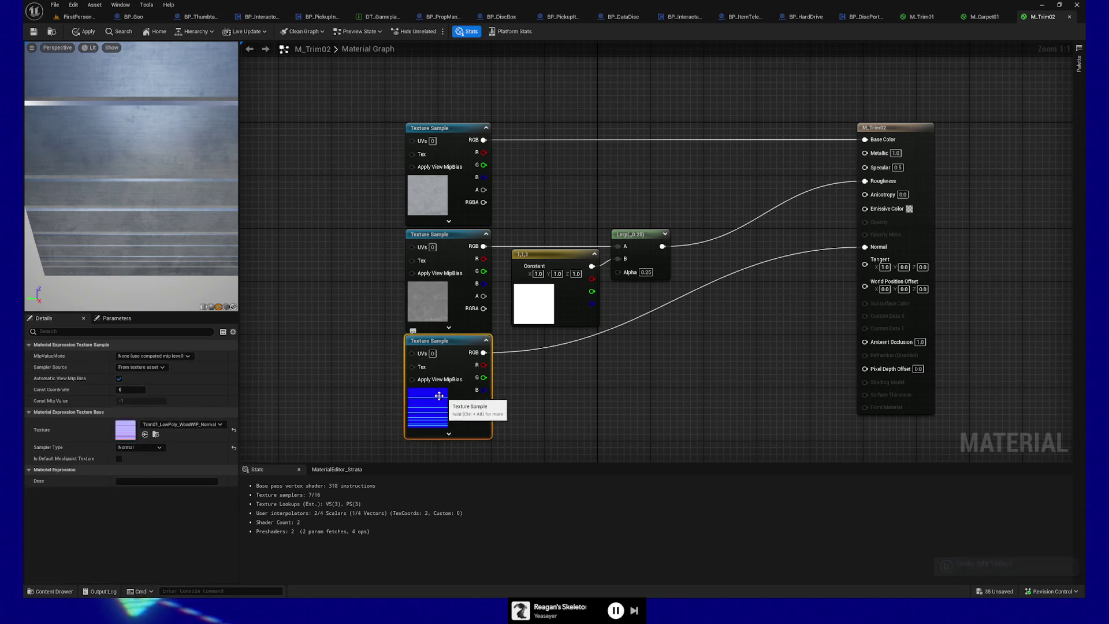
left_click(145, 434)
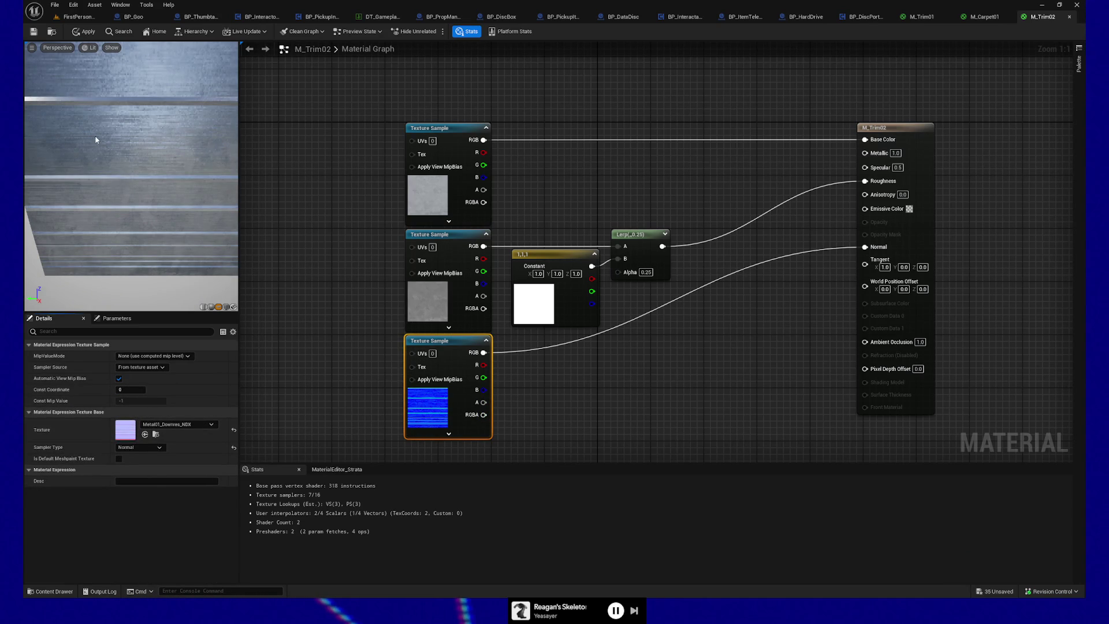
left_click(30, 590)
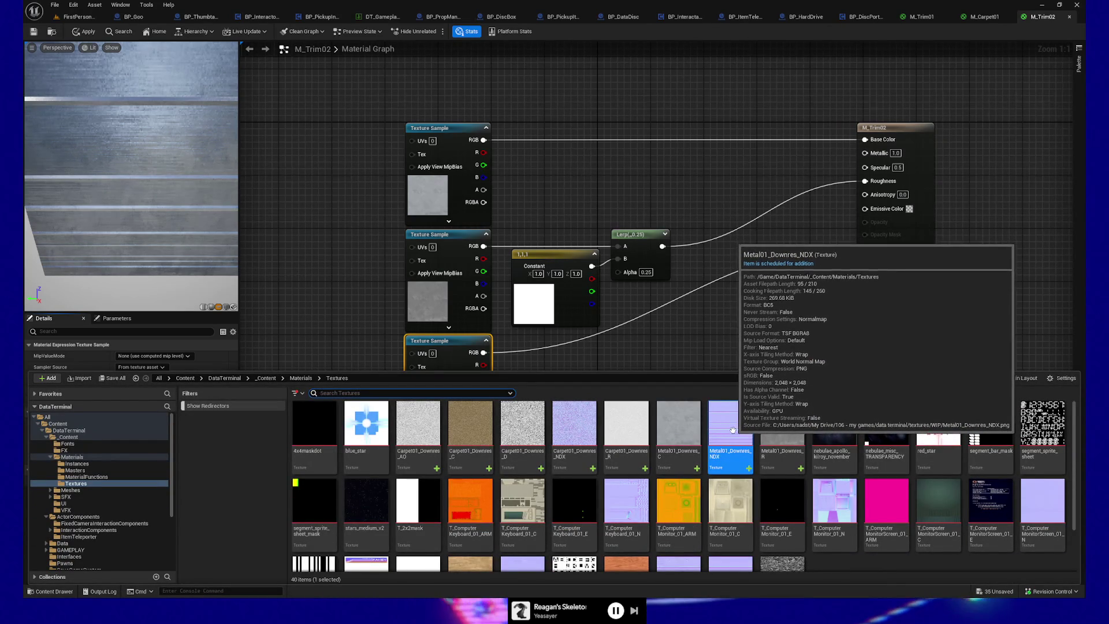
double_click(732, 431)
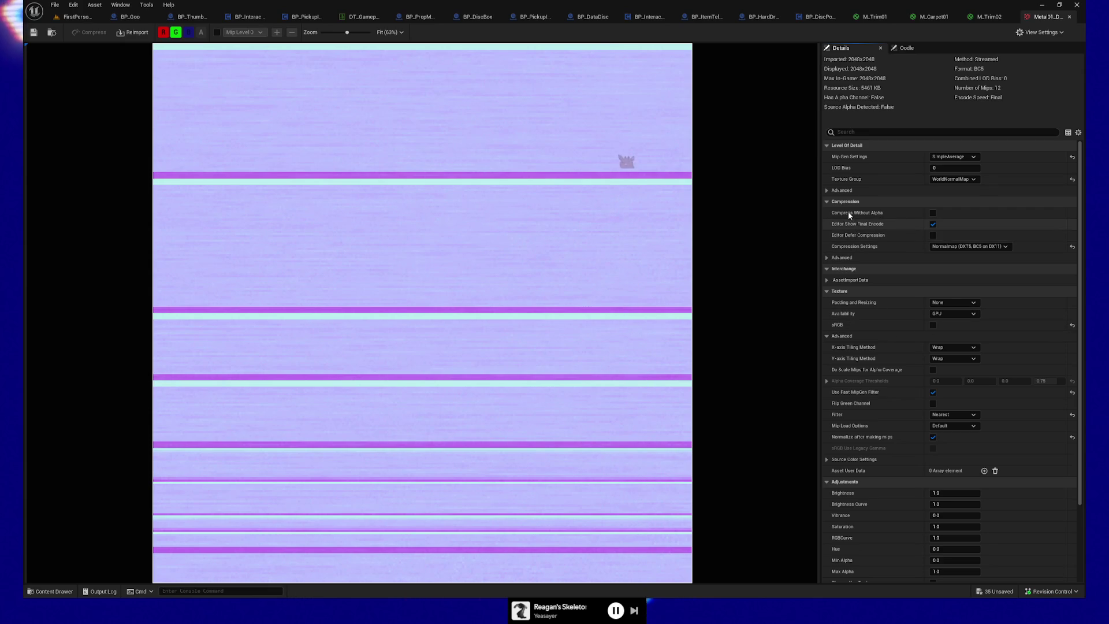
Step: Tick Flip Green Channel on Metal01_Downres_NDX, save it and close the texture editor
left_click(933, 403)
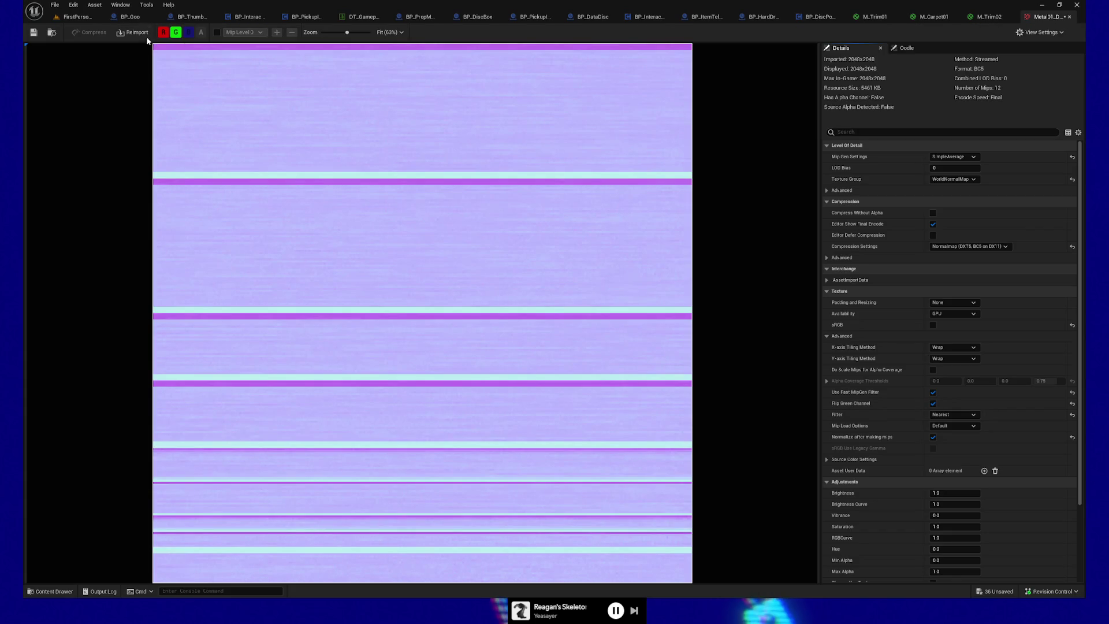
left_click(33, 32)
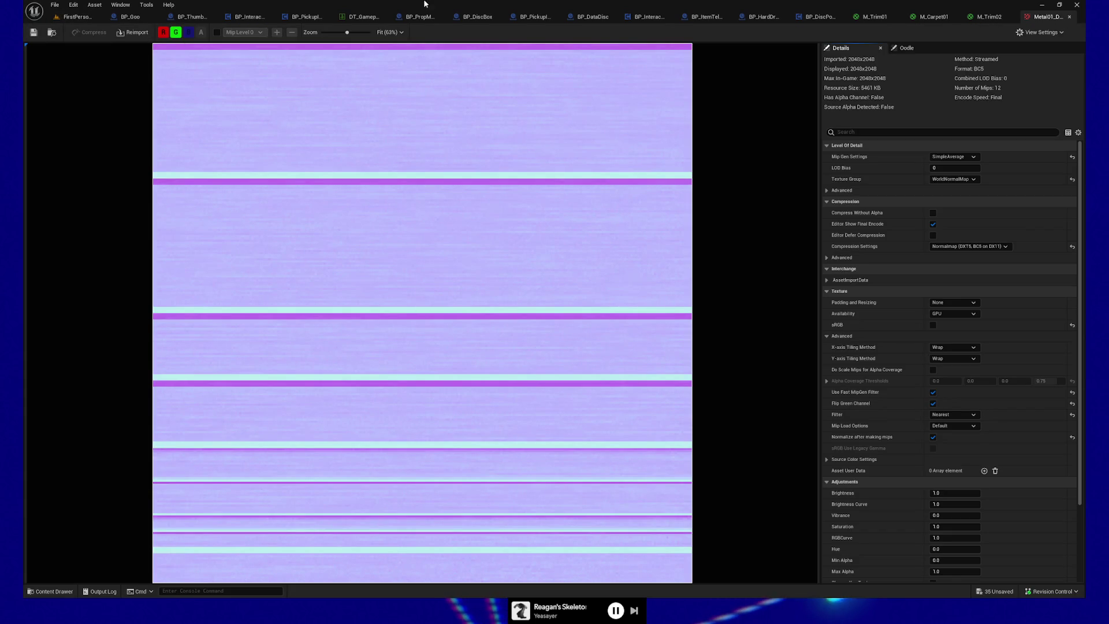
left_click(1070, 17)
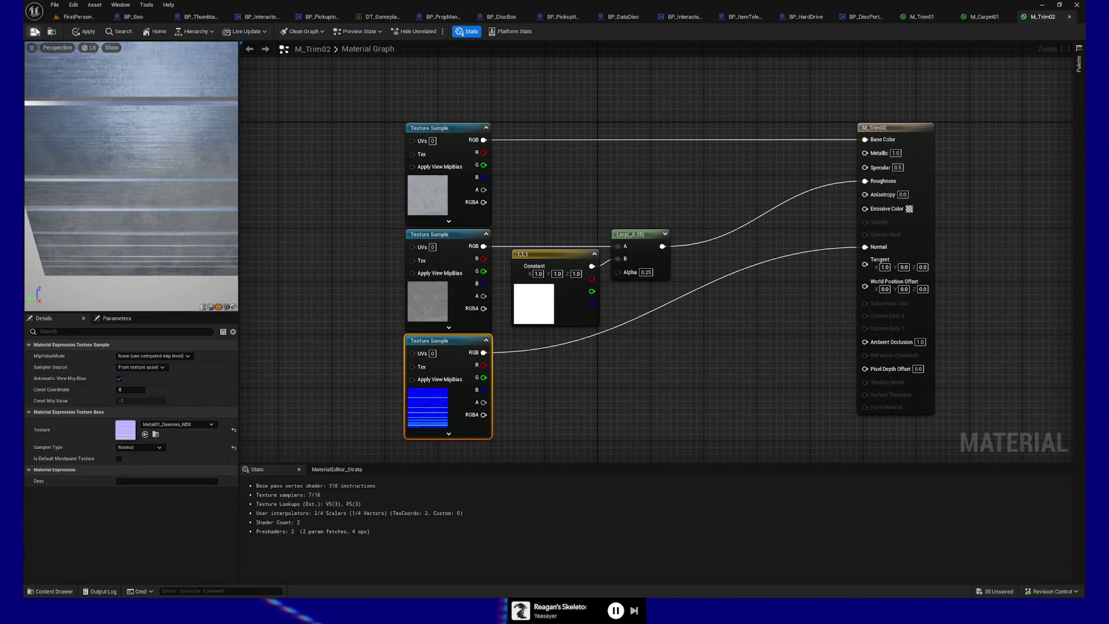
Step: Apply the M_Trim02 material changes and switch back to the FirstPersonMap level tab
left_click(73, 31)
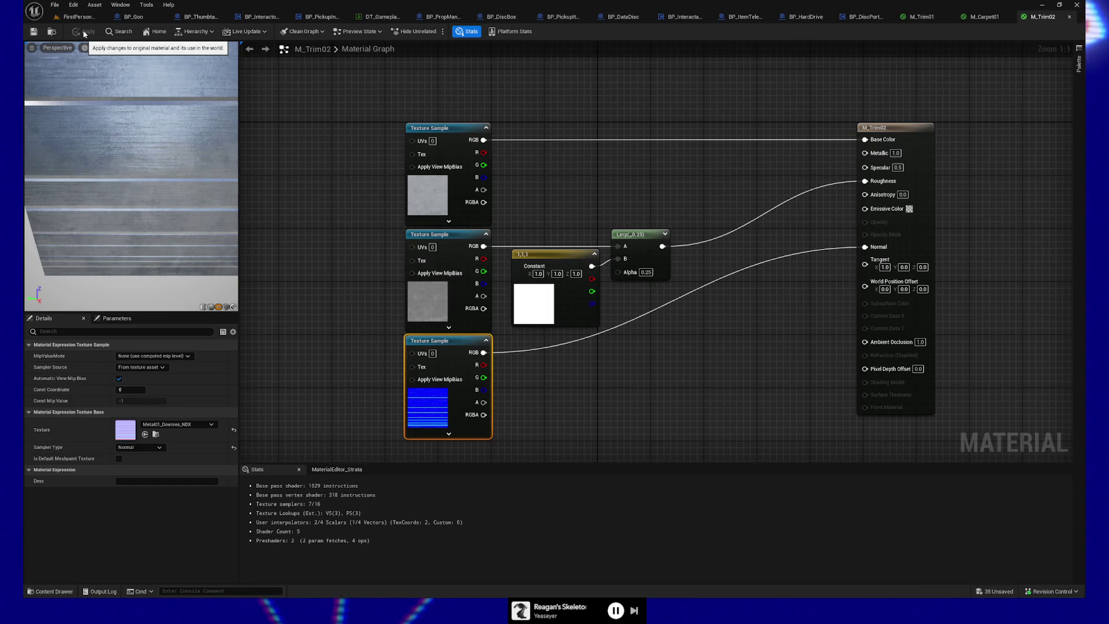
left_click(77, 16)
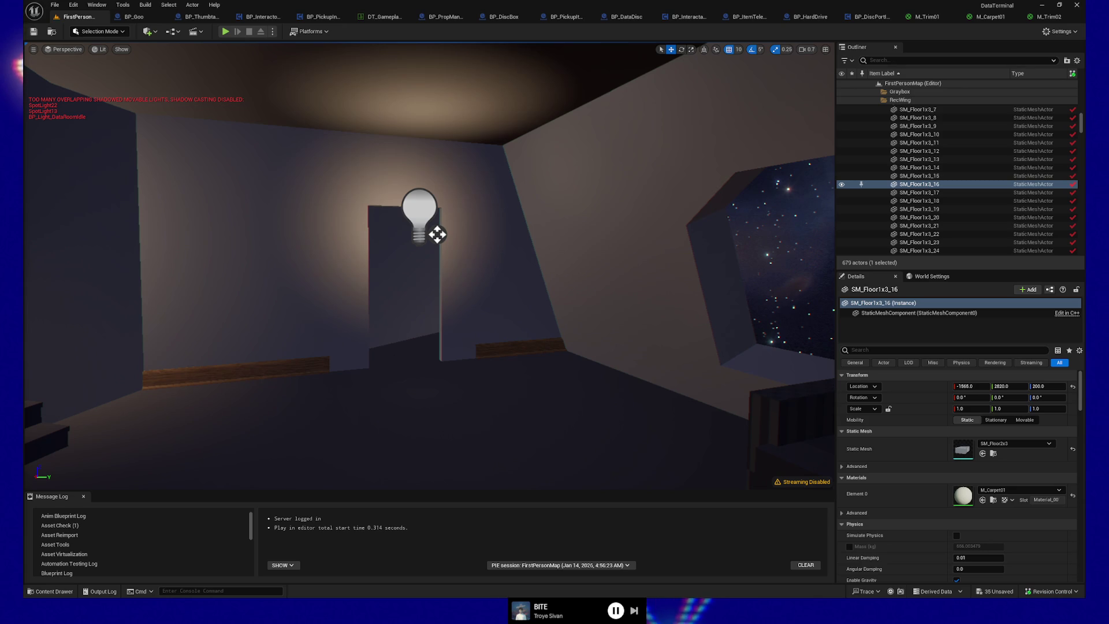
Step: Fly the viewport camera toward the lit doorway and light bulb to inspect the greybox room
right_click_drag(611, 419, 611, 419)
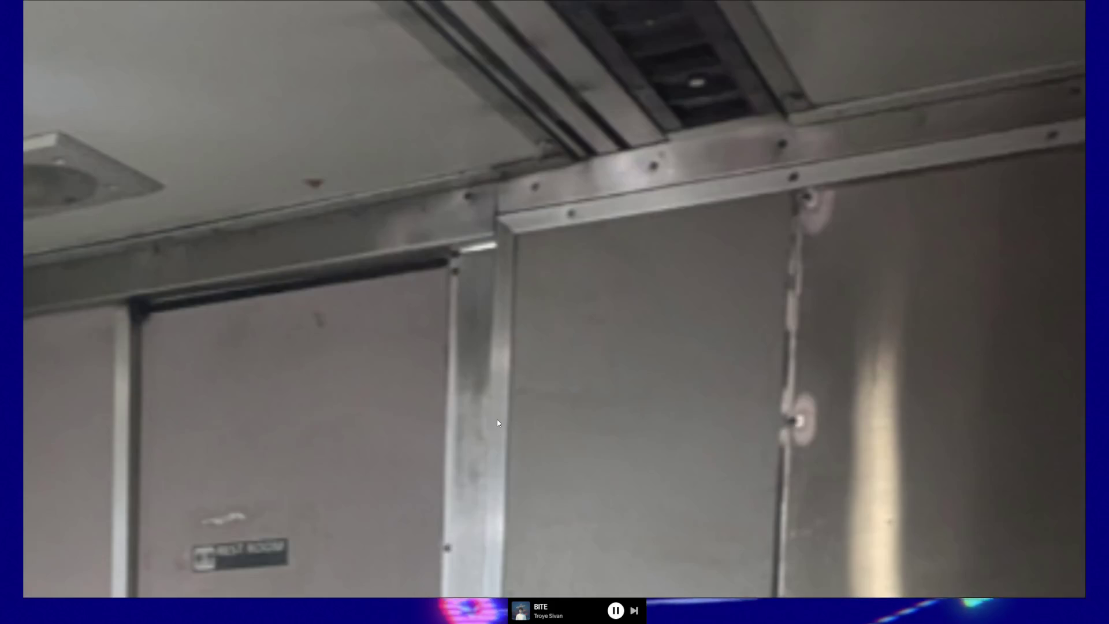
scroll(496, 419, "down", 2)
scroll(497, 419, "down", 3)
scroll(339, 461, "down", 1)
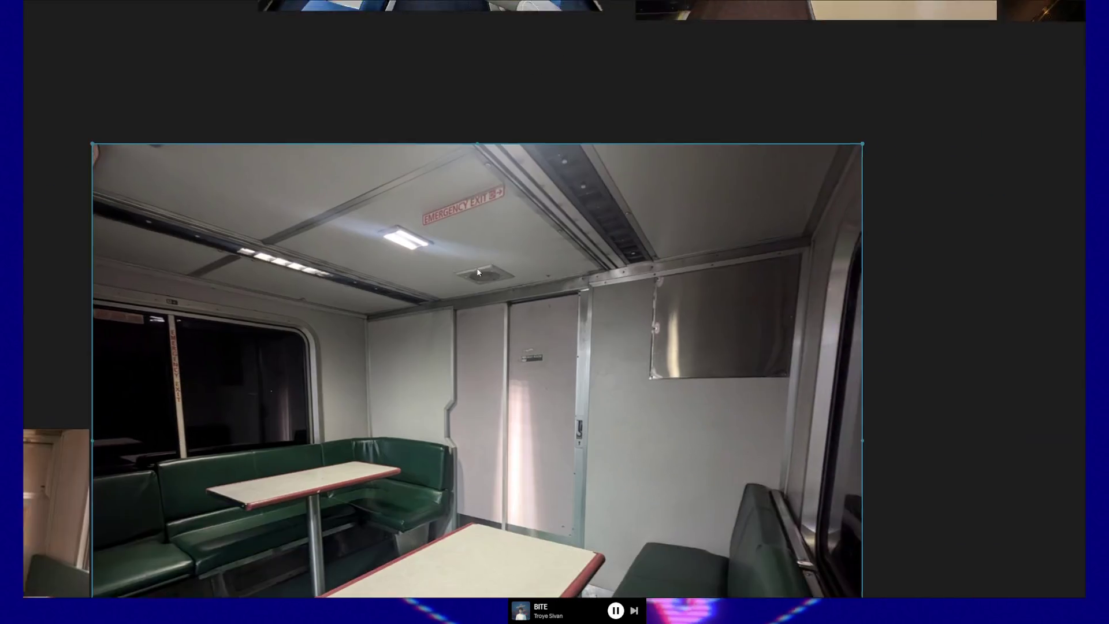
Step: Pan the PureRef board and zoom out to see the whole set of reference photos
middle_click_drag(458, 289, 581, 259)
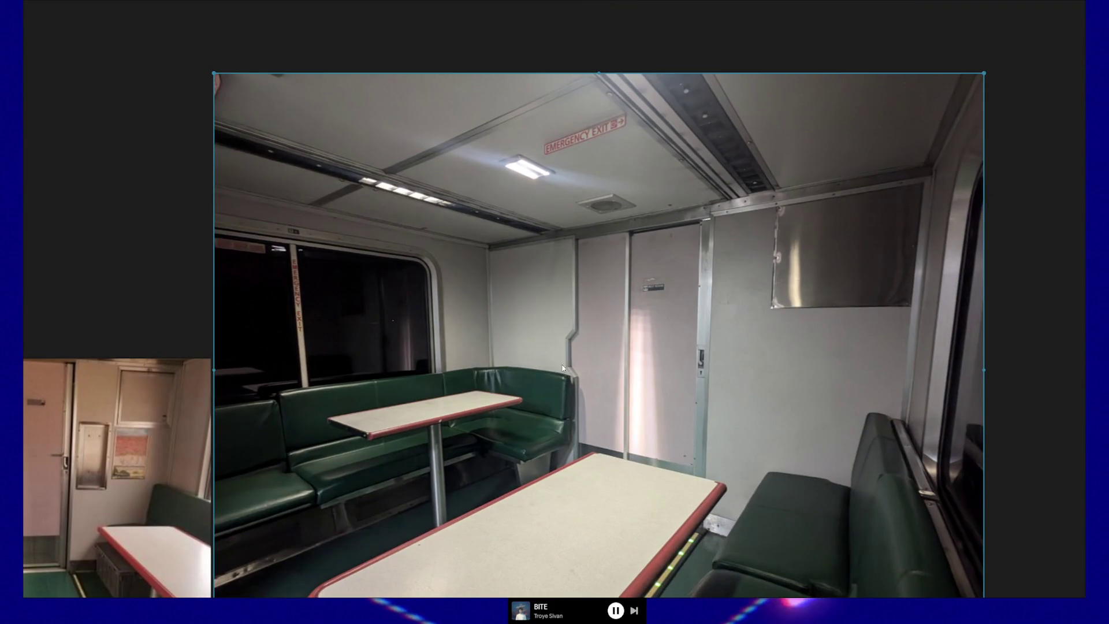
scroll(563, 369, "up", 1)
scroll(566, 426, "up", 1)
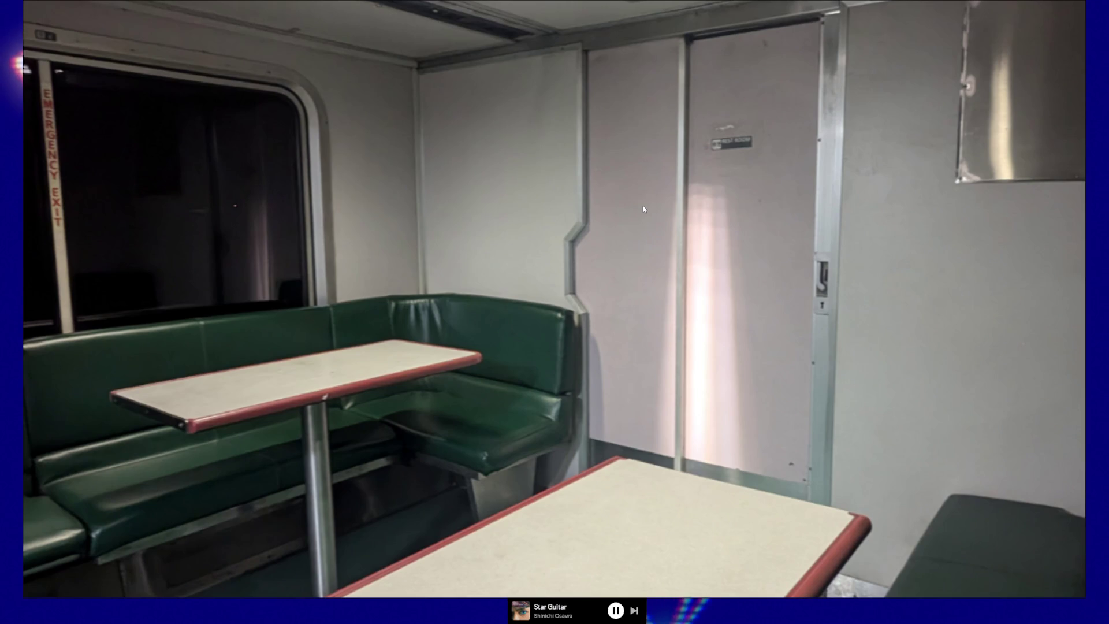
left_click(667, 237)
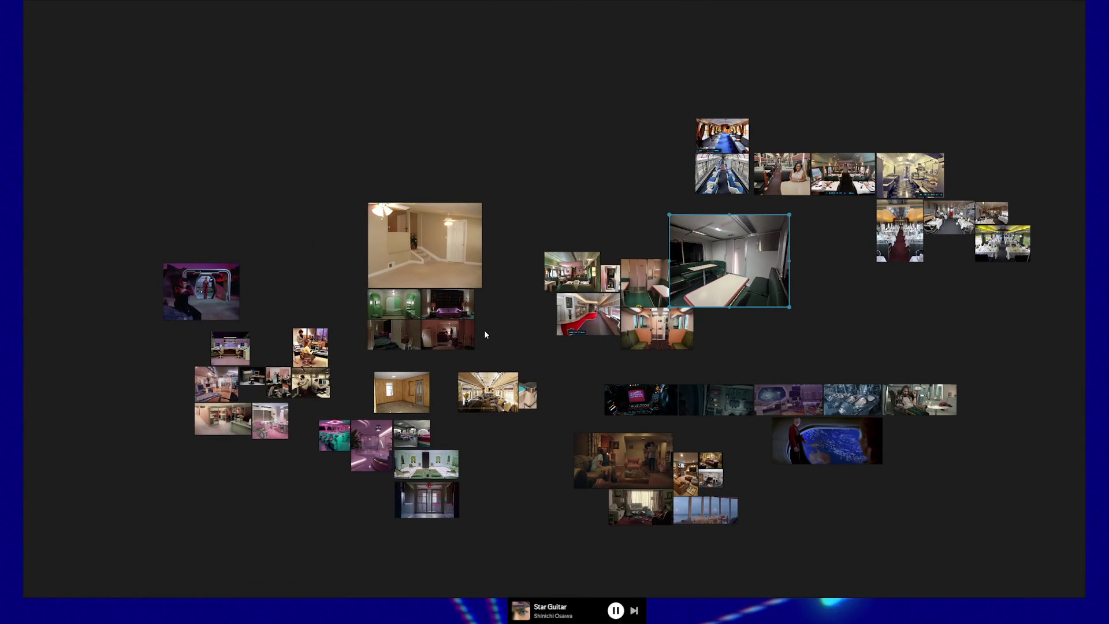
Step: Pan the PureRef board across to frame the retro office reference photos
left_click_drag(485, 330, 634, 309)
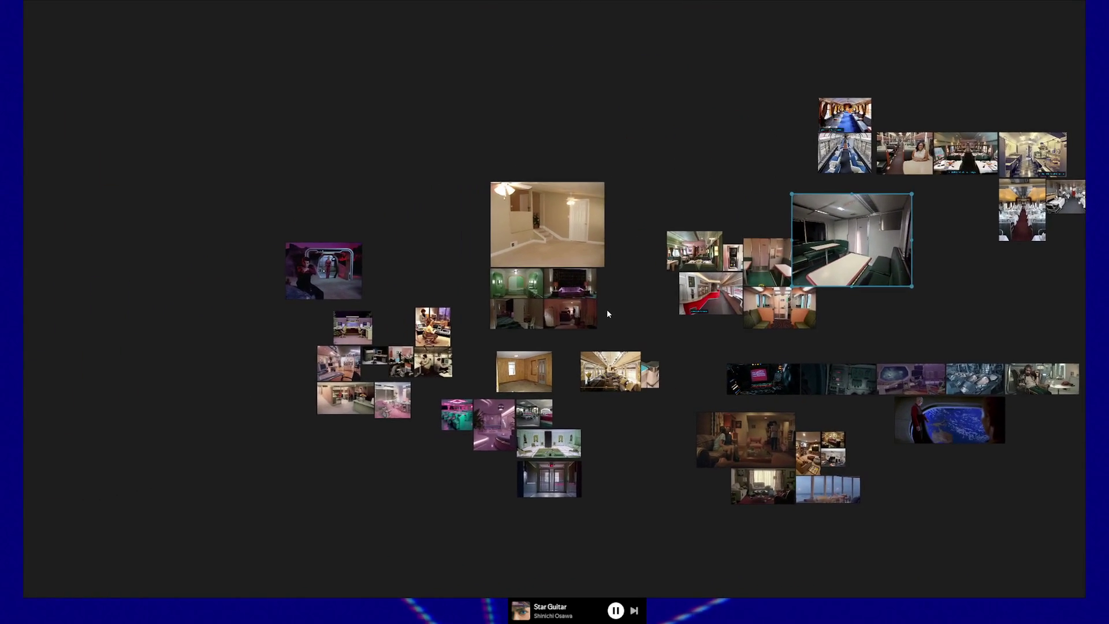
scroll(488, 353, "up", 2)
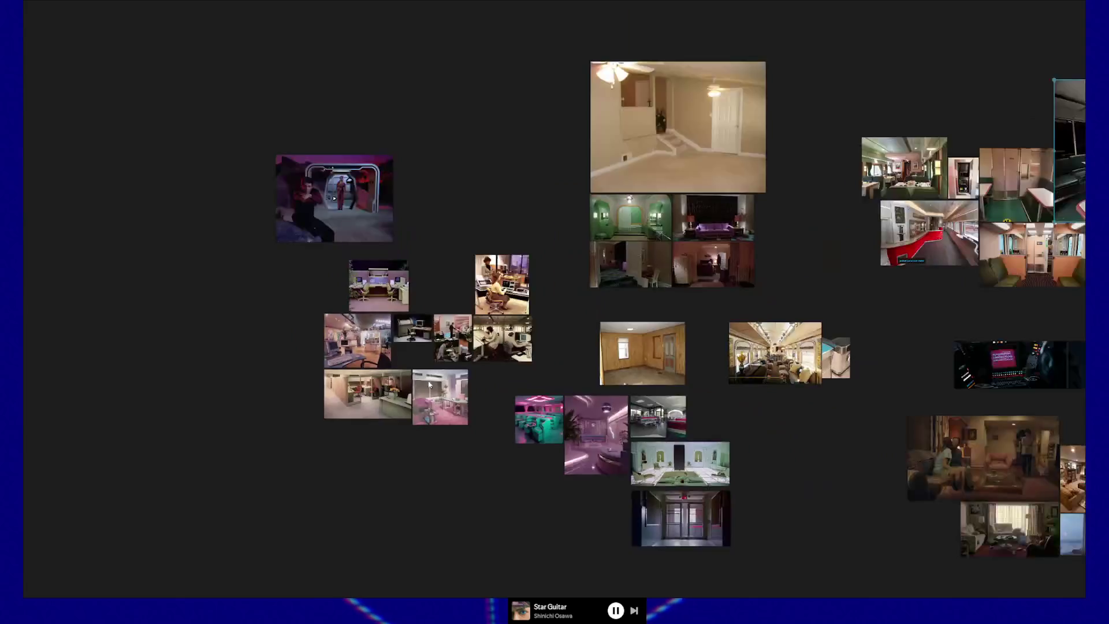
scroll(487, 353, "up", 2)
scroll(487, 353, "up", 2)
scroll(488, 353, "up", 2)
mouse_move(487, 353)
left_mouse_down()
mouse_move(521, 304)
mouse_move(529, 268)
left_mouse_up()
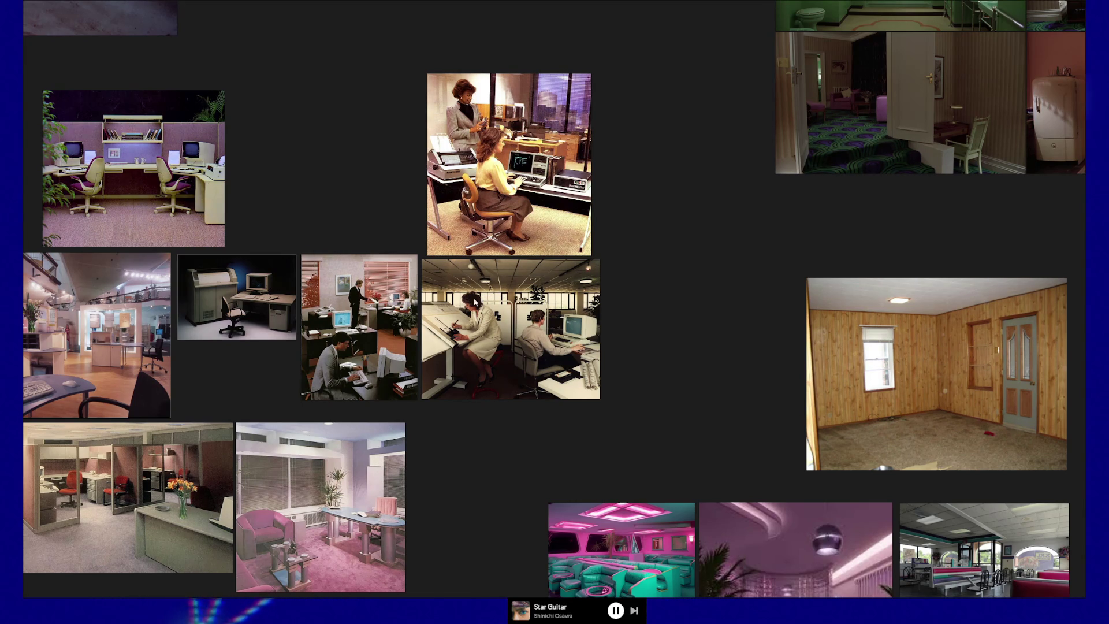
left_click_drag(606, 224, 702, 319)
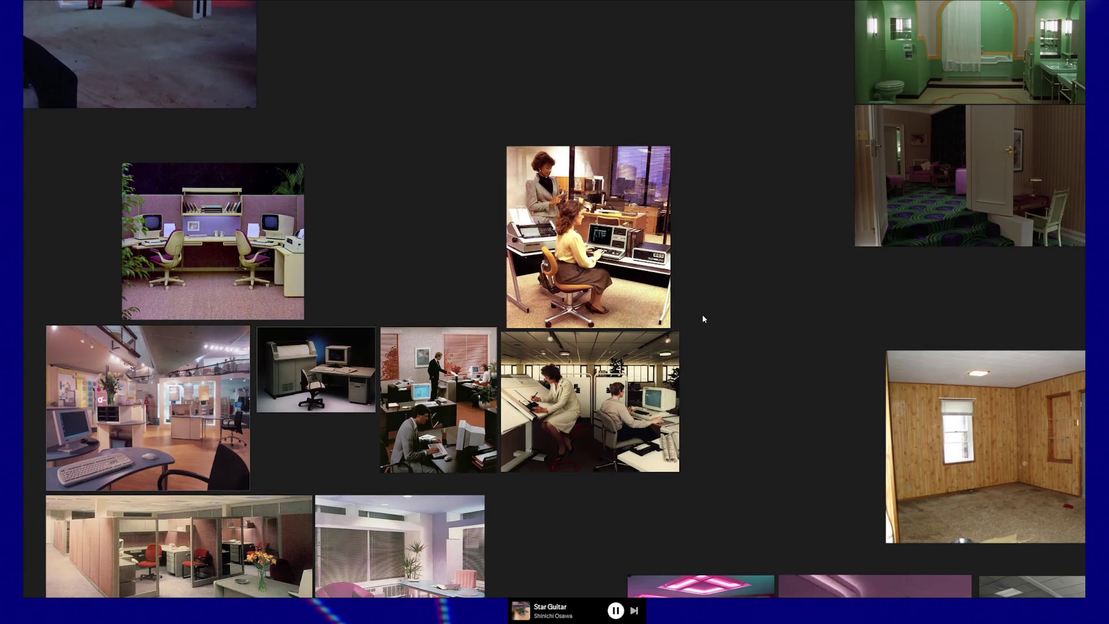
left_click_drag(699, 314, 744, 248)
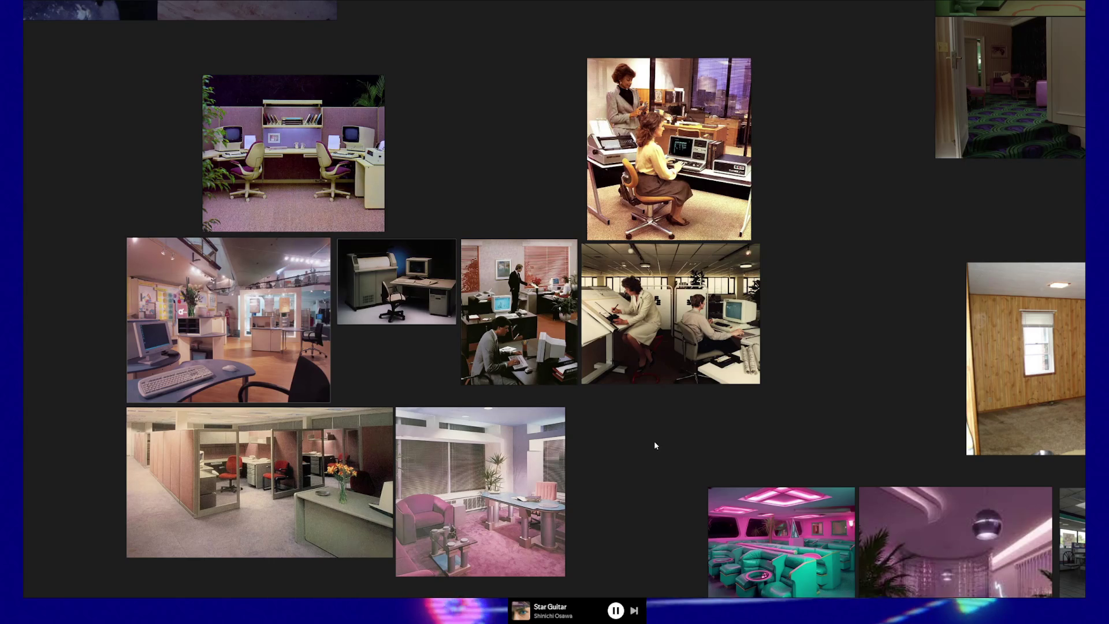
left_click_drag(656, 439, 644, 357)
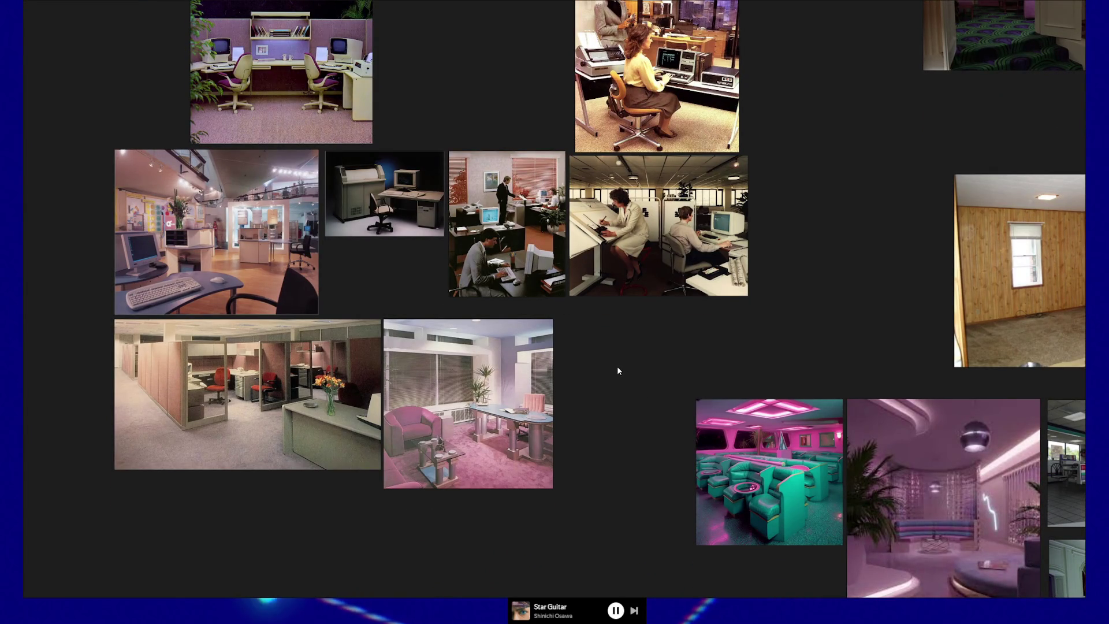
left_click_drag(623, 362, 559, 426)
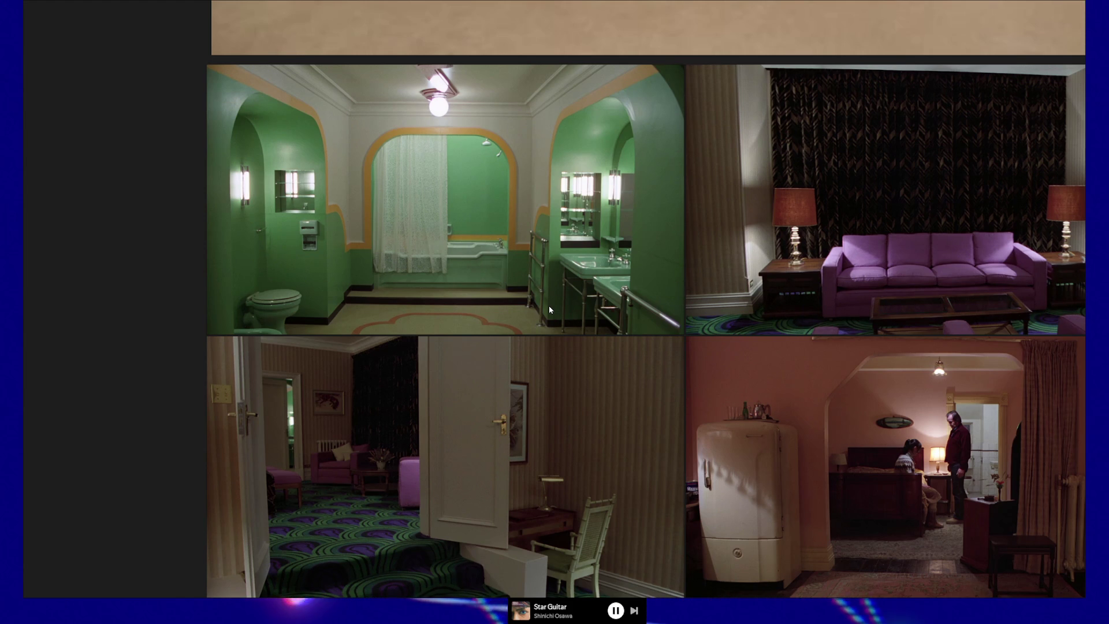
left_click_drag(528, 205, 502, 206)
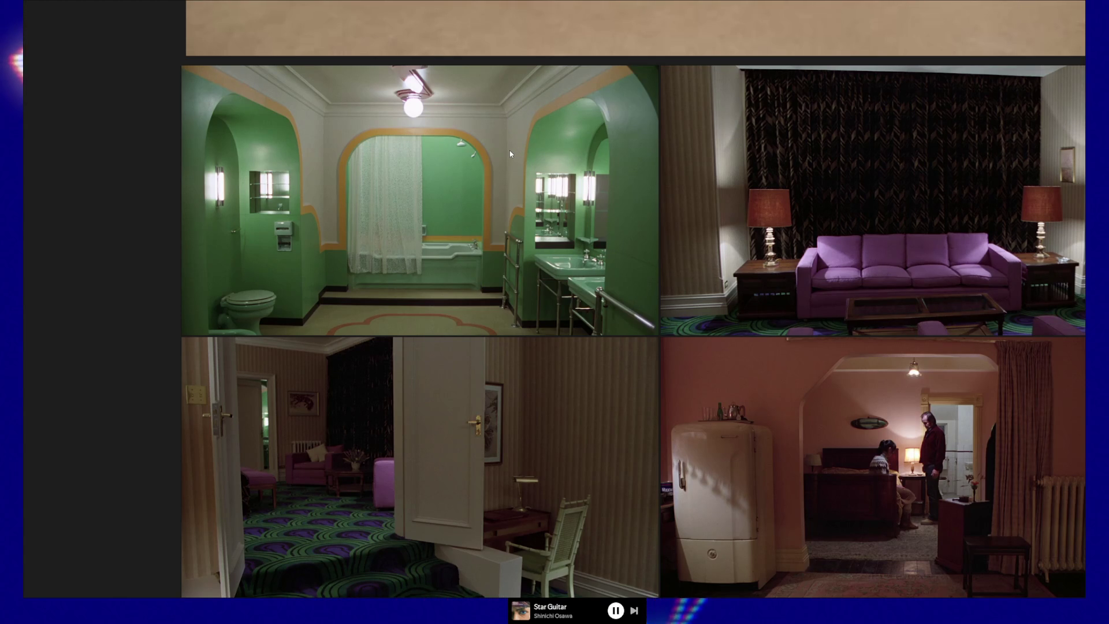
scroll(510, 150, "right", 3)
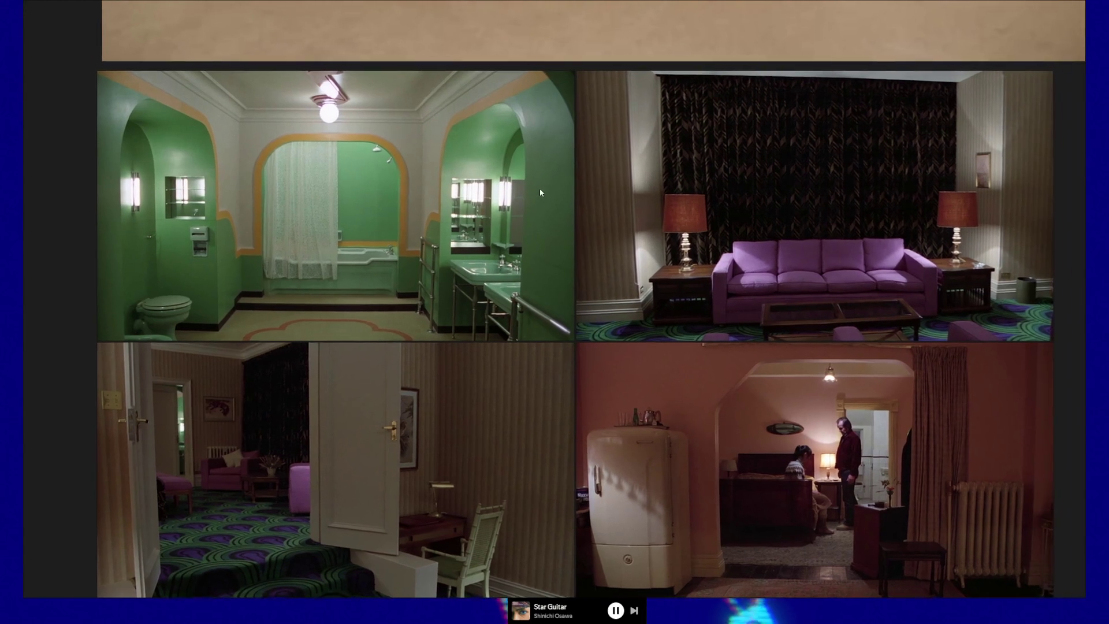
scroll(606, 180, "right", 3)
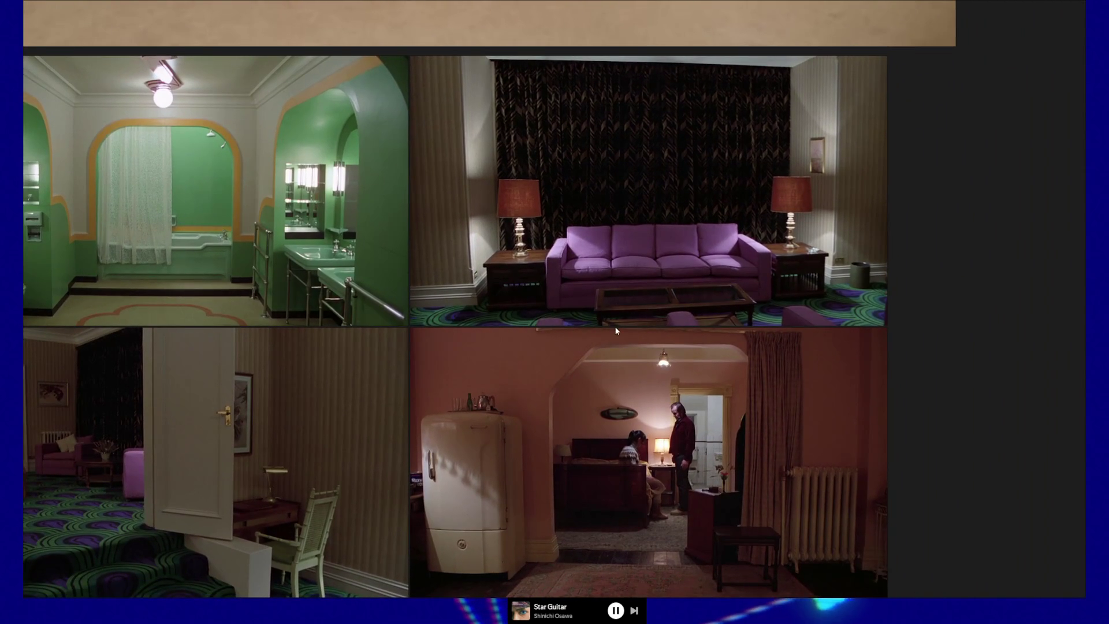
scroll(611, 313, "down", 1)
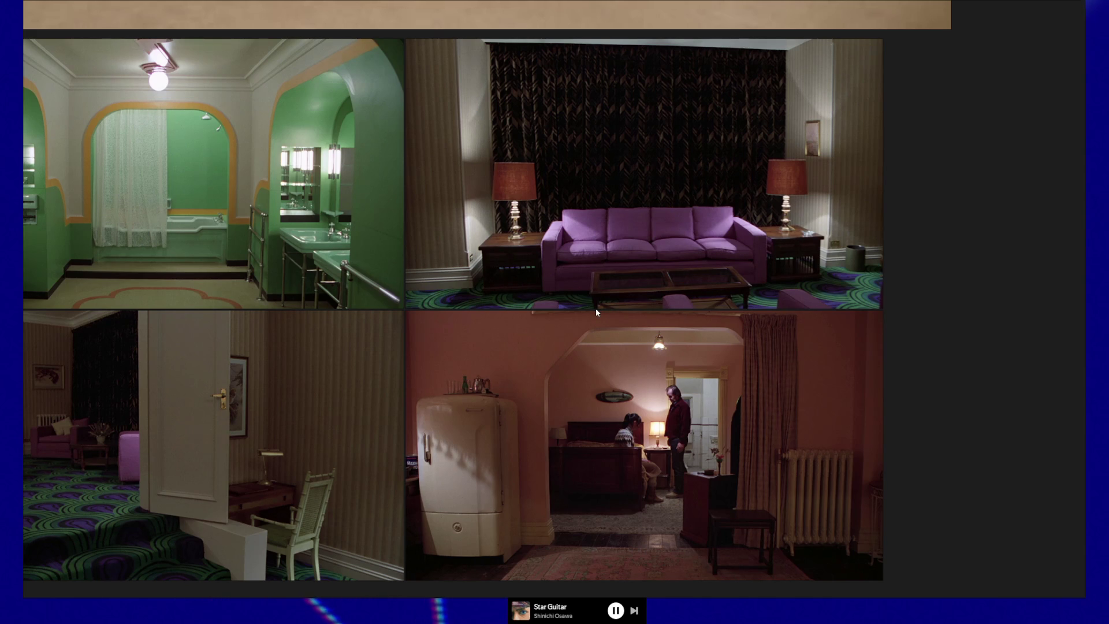
scroll(567, 313, "down", 3)
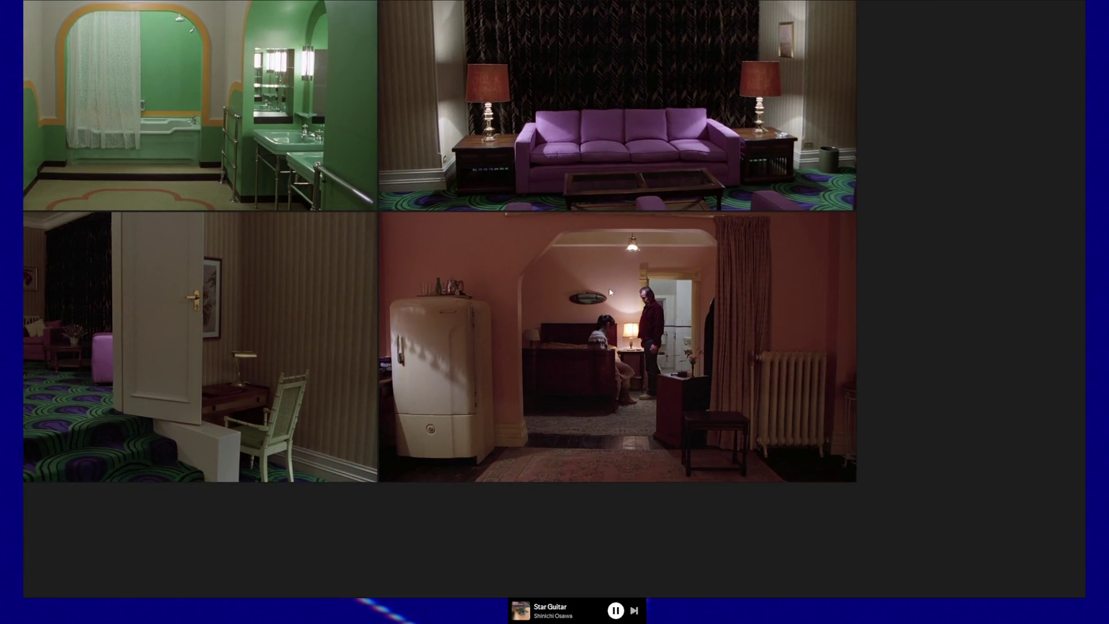
scroll(617, 309, "right", 1)
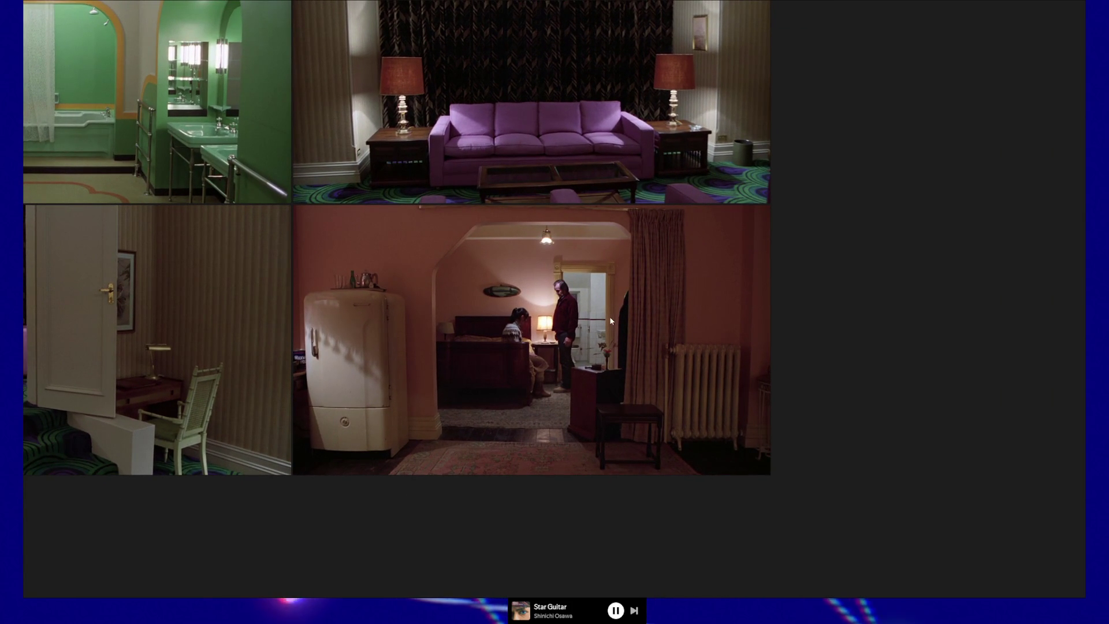
scroll(606, 345, "down", 1)
scroll(607, 345, "up", 3)
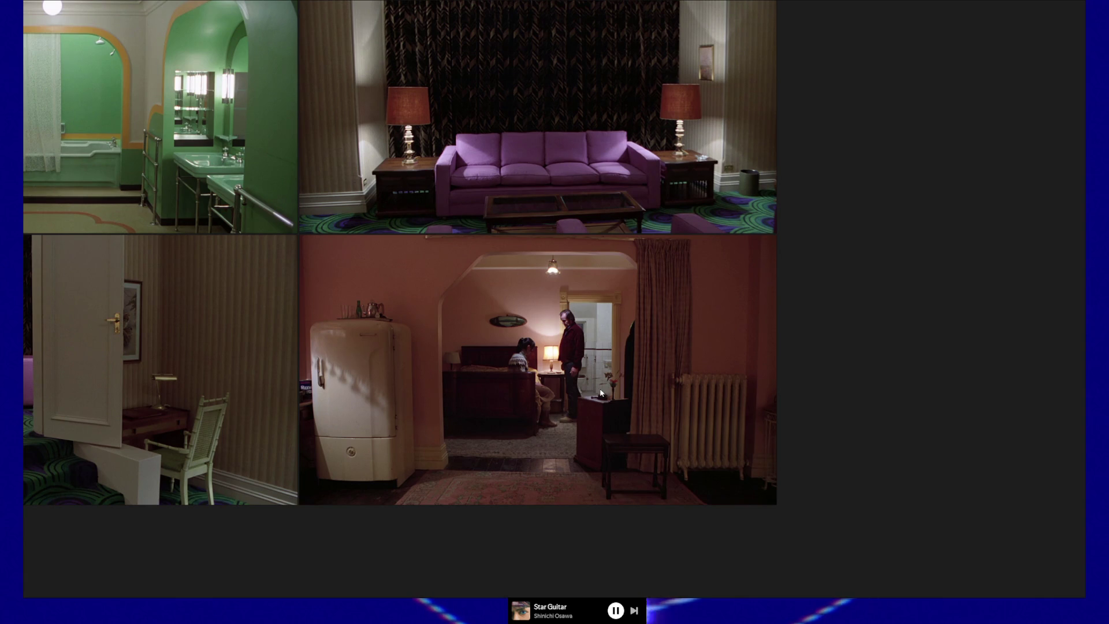
scroll(599, 364, "down", 5, "ctrl")
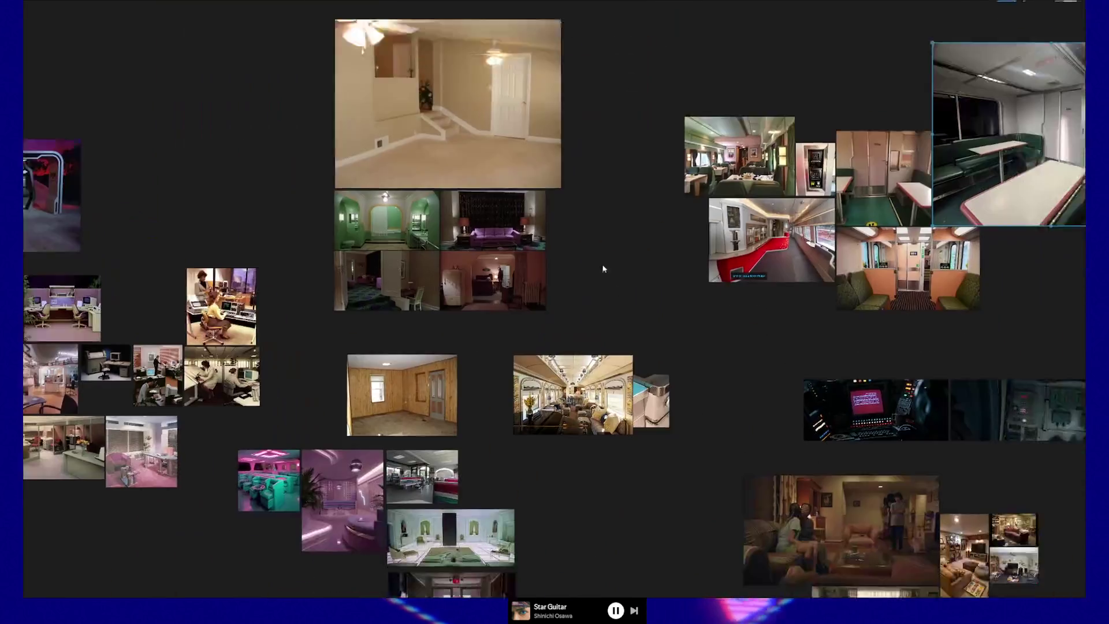
left_click(589, 395)
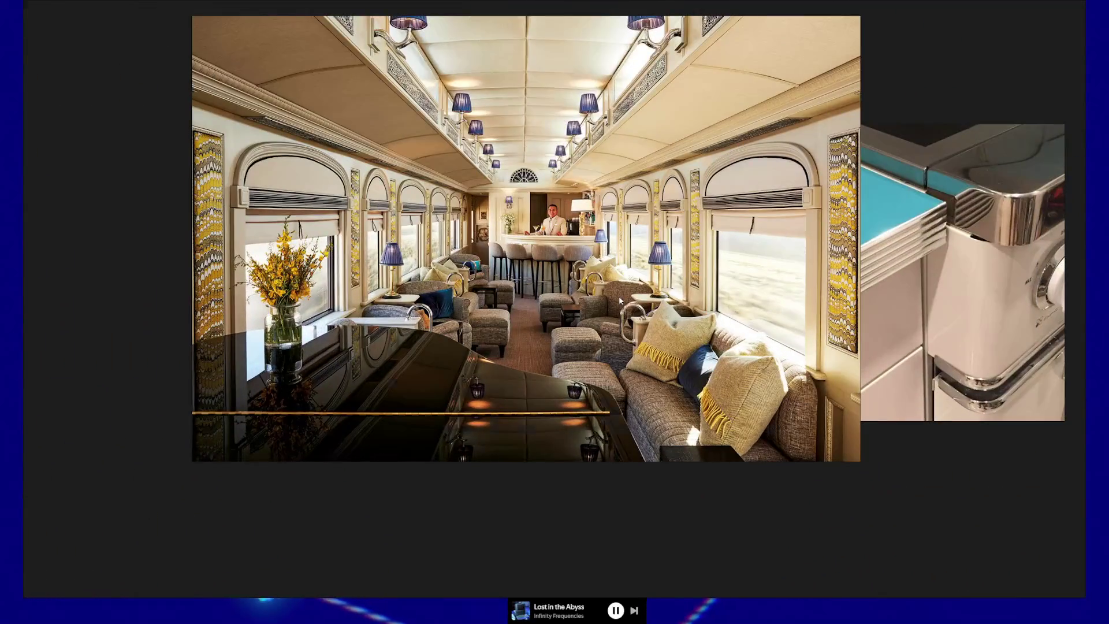
Step: Zoom out from the train-car photo and in on the living-room film stills
left_click(611, 301)
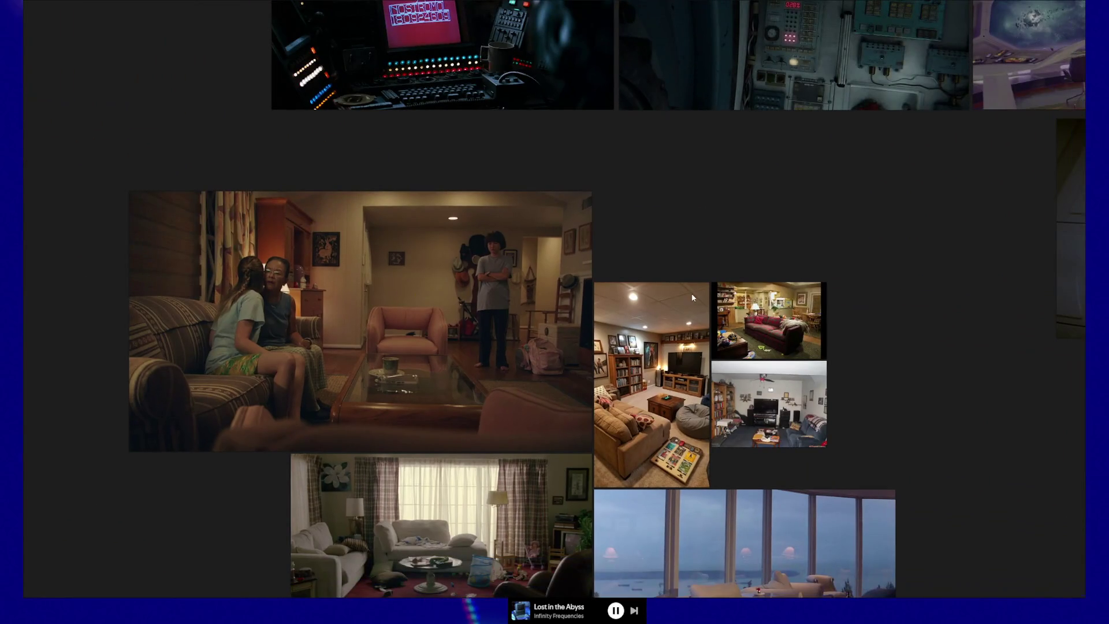
left_click(690, 297)
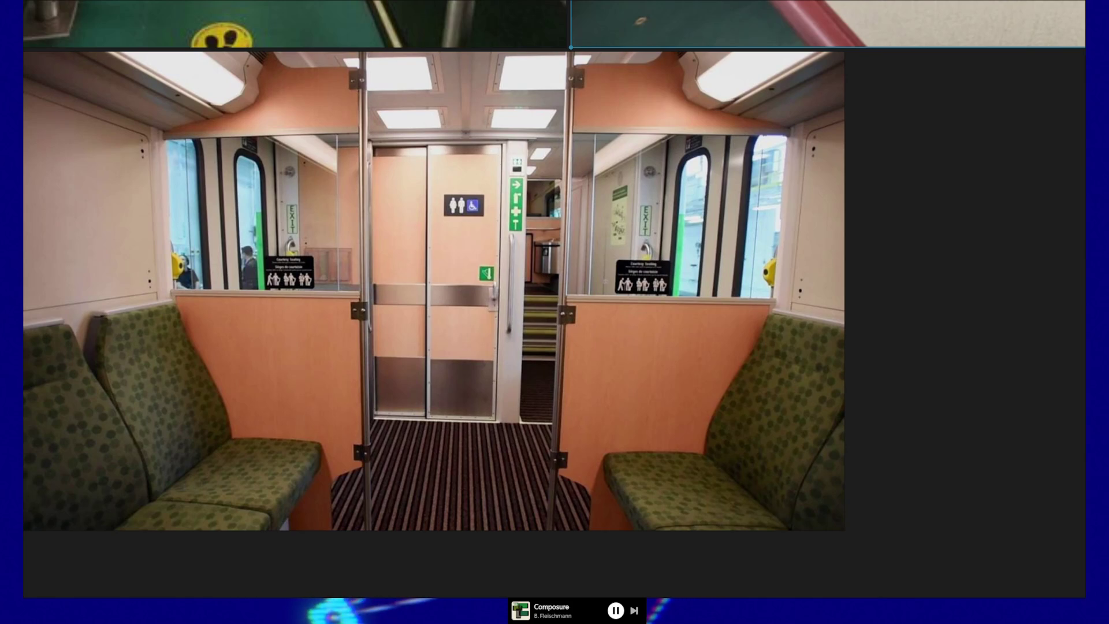
Step: Alt+Tab to the Unreal level for a look around the greybox room, then on to Blender
key("alt+Tab")
mouse_move(555, 240)
middle_mouse_down()
mouse_move(597, 243)
mouse_move(491, 235)
mouse_move(488, 359)
middle_mouse_up()
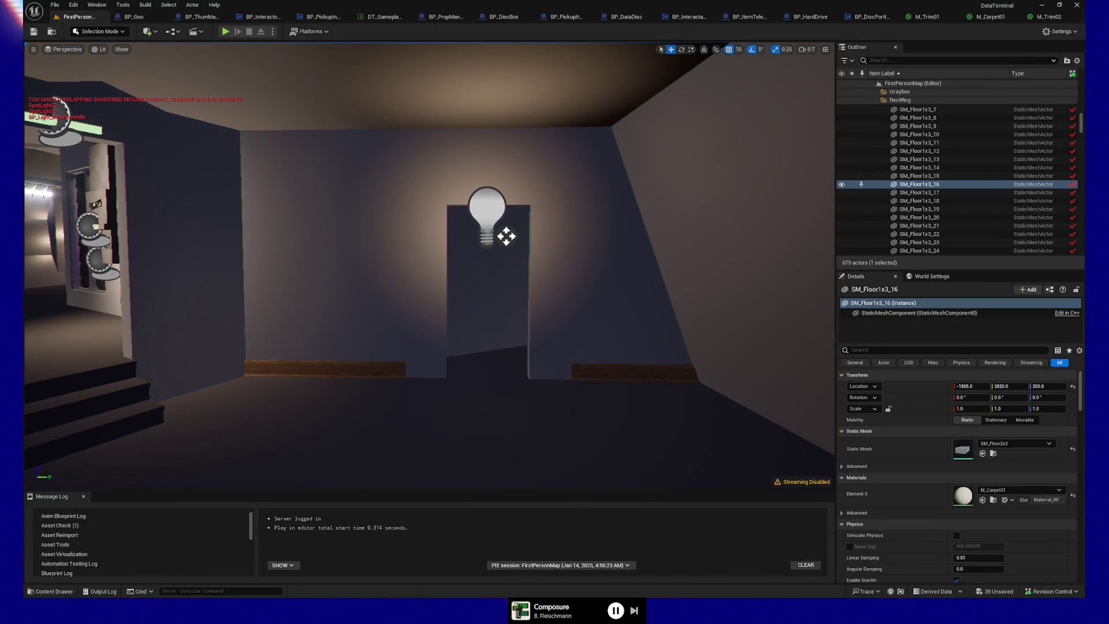
key("alt+Tab")
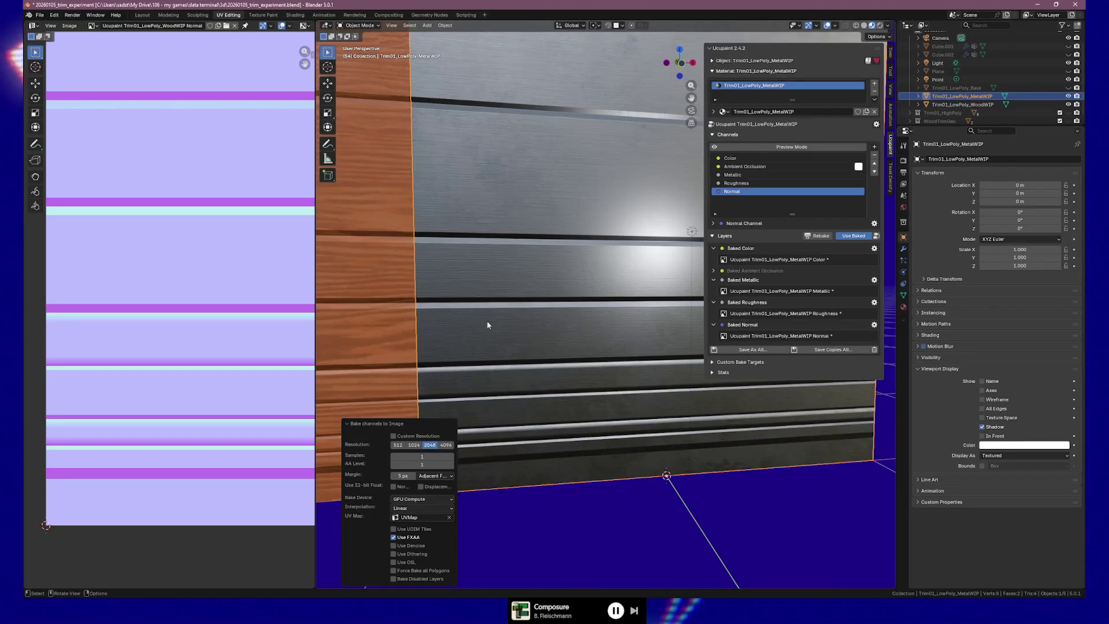
scroll(483, 350, "down", 3)
scroll(660, 382, "up", 1)
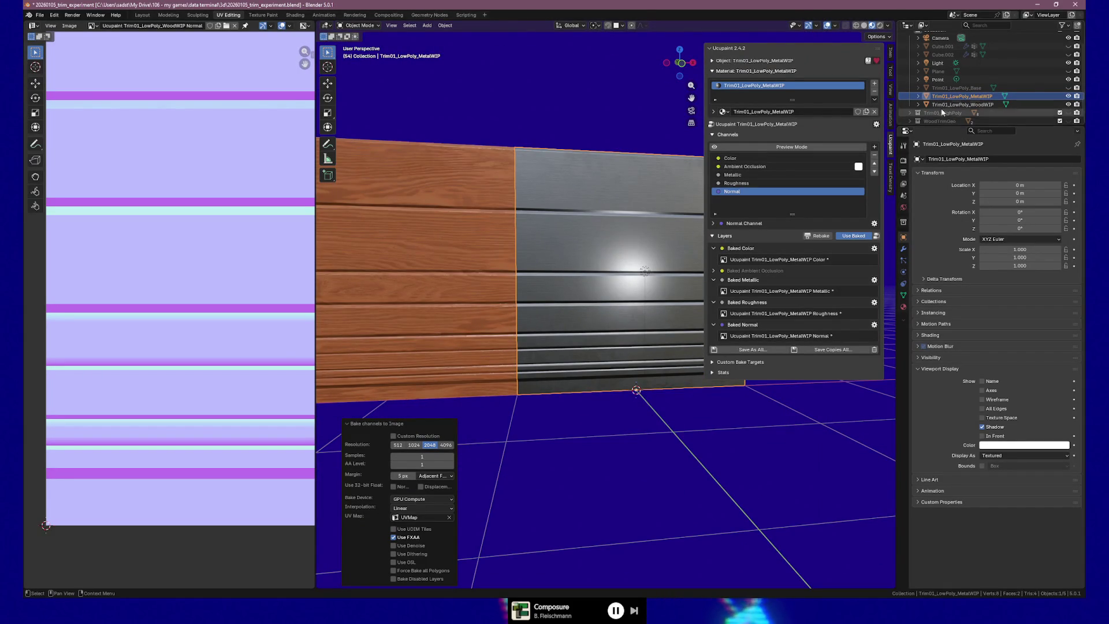
scroll(936, 113, "down", 1)
Step: Make the Trim01_LowPoly_WoodWIP object active and save the trim experiment file
left_click_drag(936, 124, 937, 198)
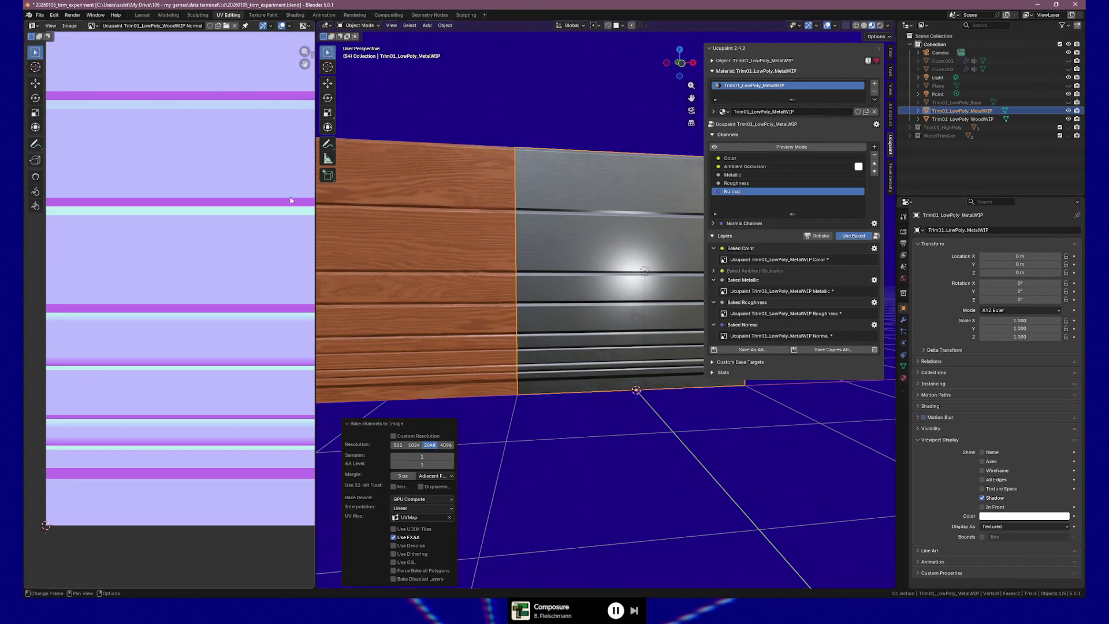
left_click(478, 183)
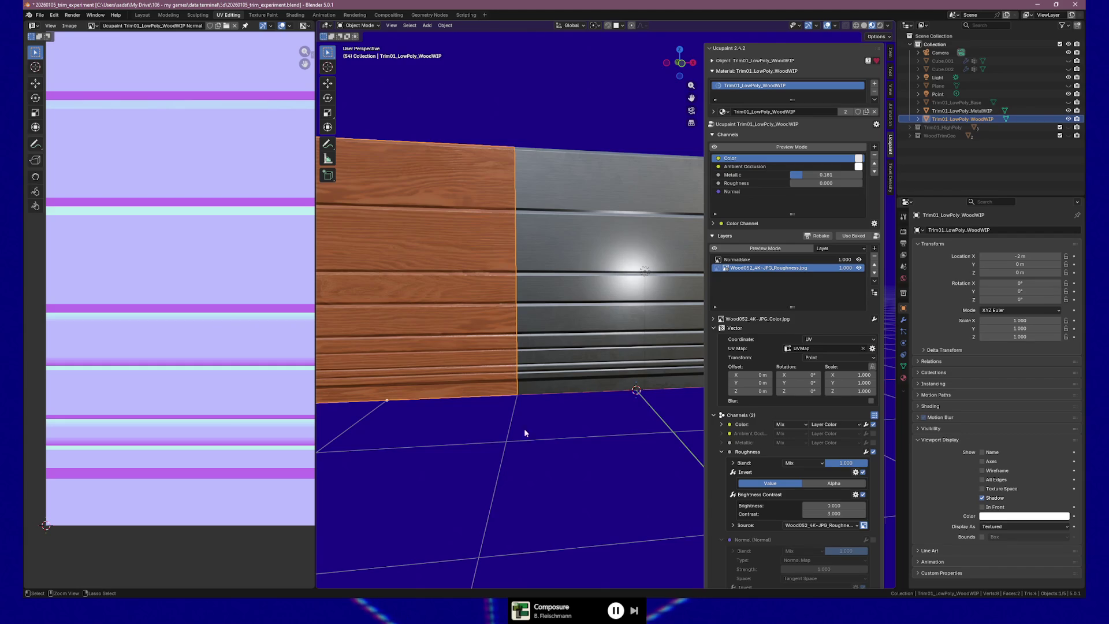
key("ctrl+s")
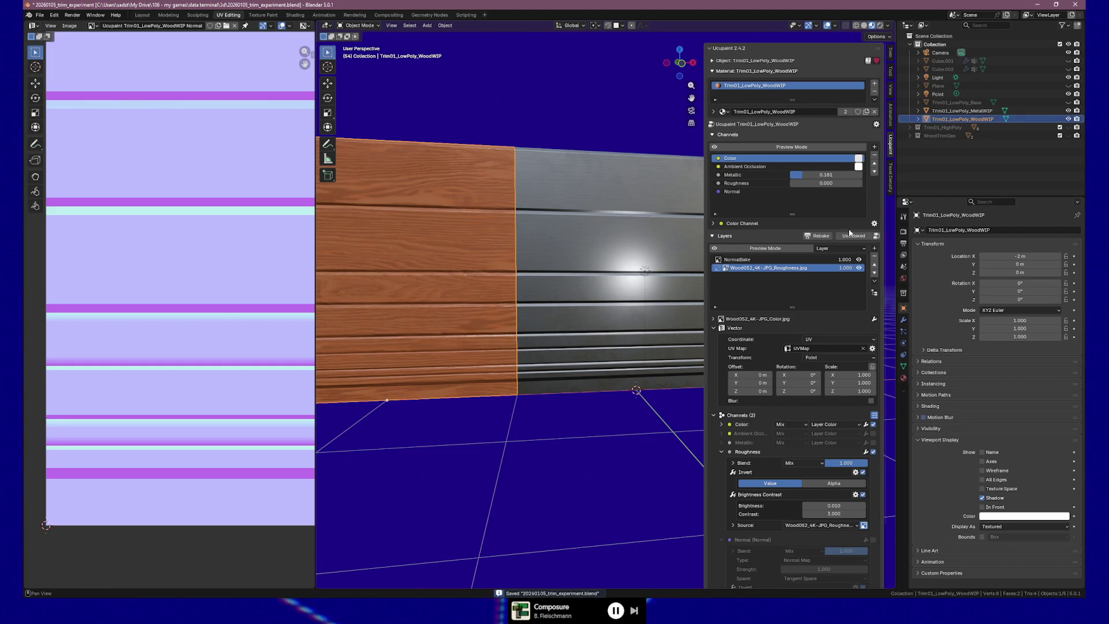
Step: Set the wood trim material to Use Baked images and save again
left_click(852, 236)
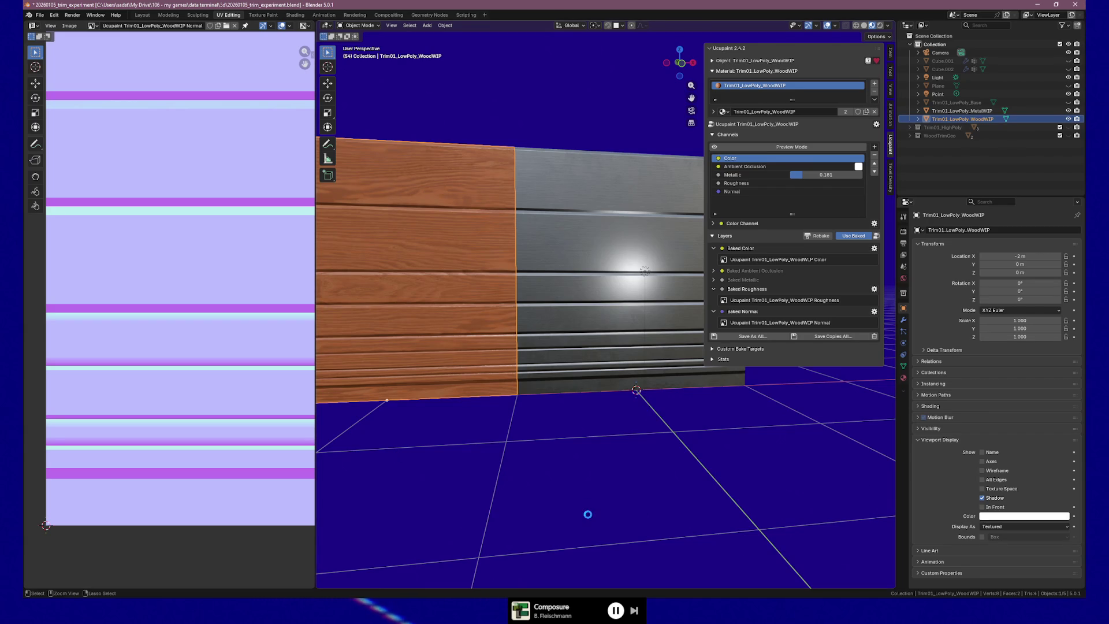
key("ctrl+s")
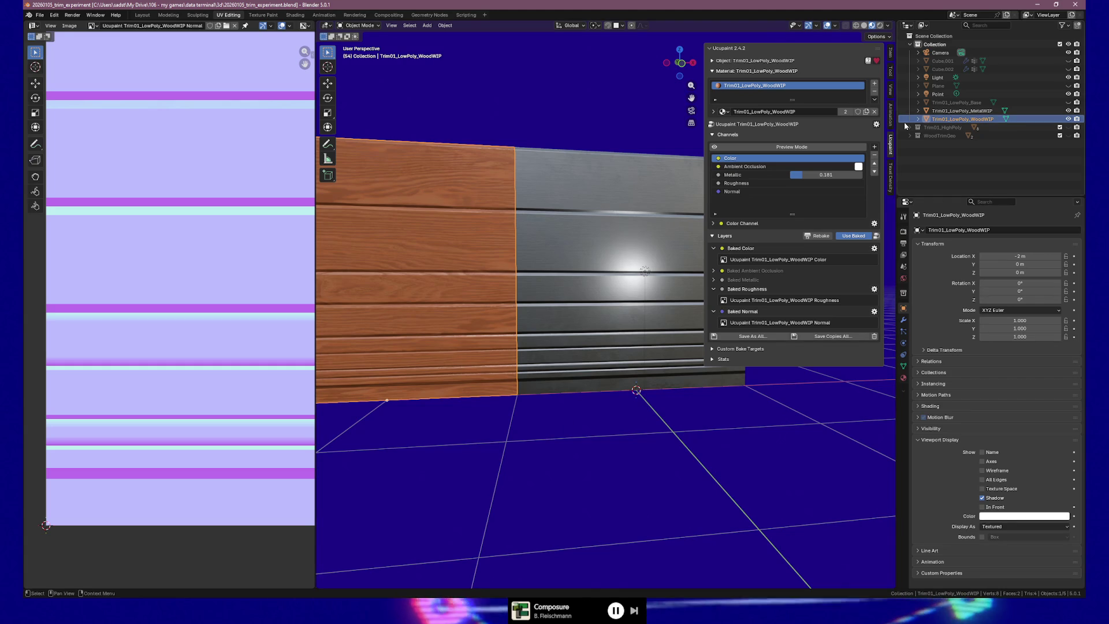
left_click(37, 18)
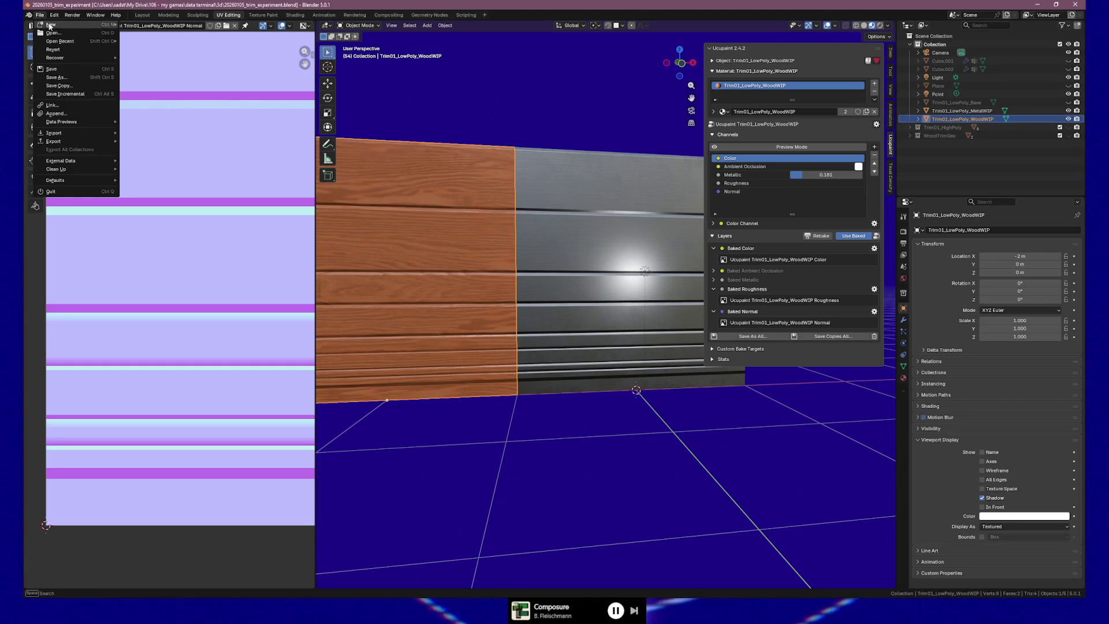
Step: Open 20240911_dataterminalship.blend, enter Edit Mode on SM_Floor2x3, select all faces then clear the selection
mouse_move(60, 41)
left_click(193, 49)
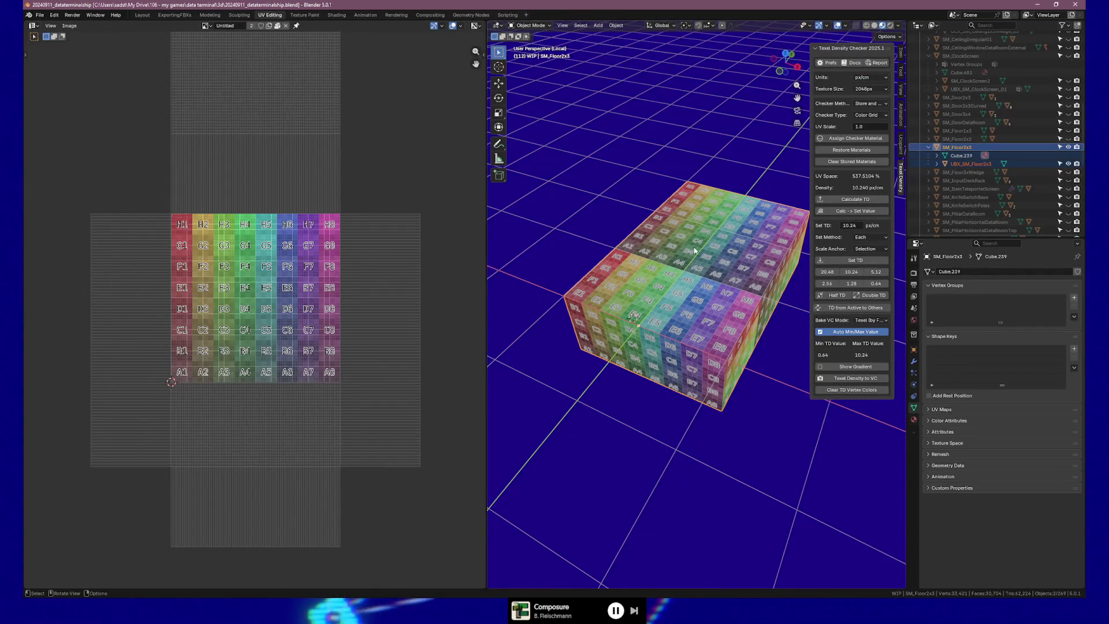
middle_click_drag(497, 298, 731, 247)
key("Tab")
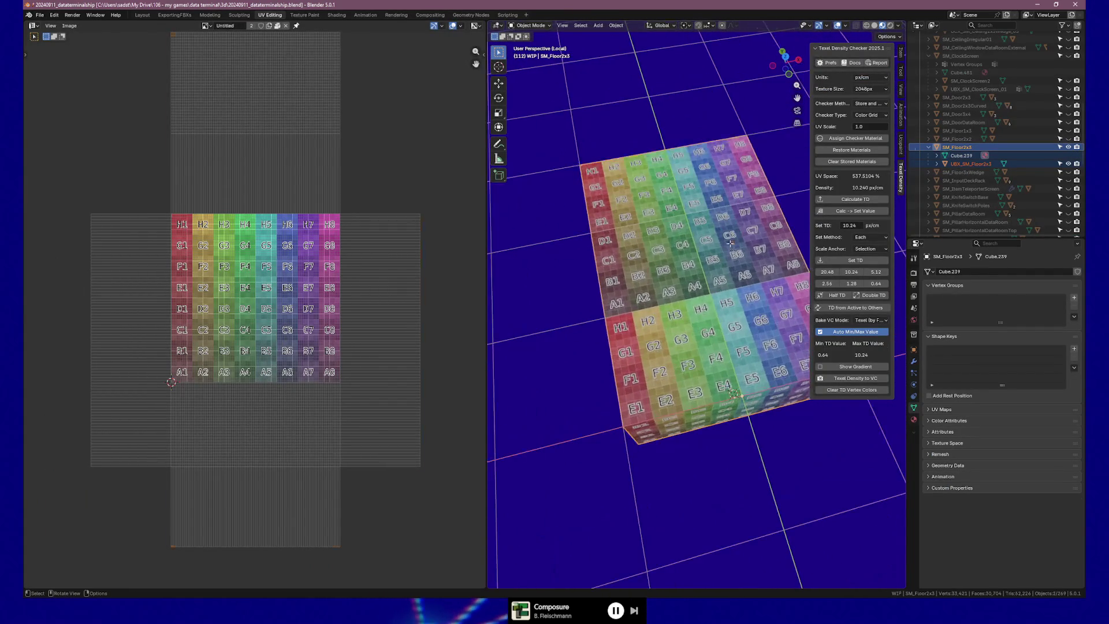
key("a")
mouse_move(730, 247)
middle_mouse_down()
mouse_move(658, 260)
mouse_move(724, 239)
mouse_move(699, 235)
middle_mouse_up()
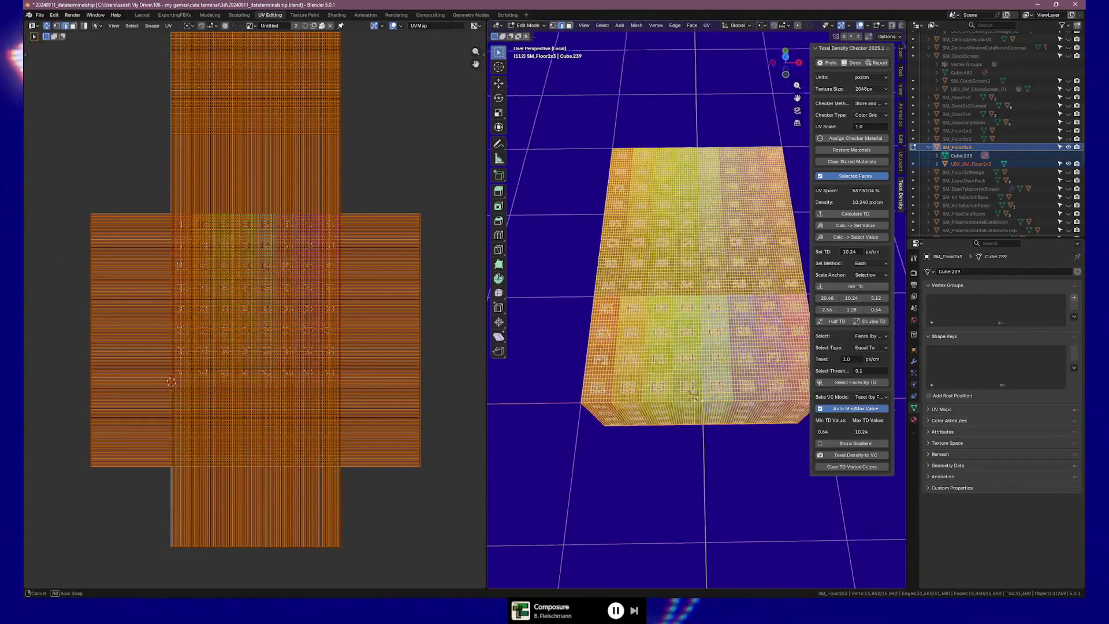
scroll(699, 236, "up", 3)
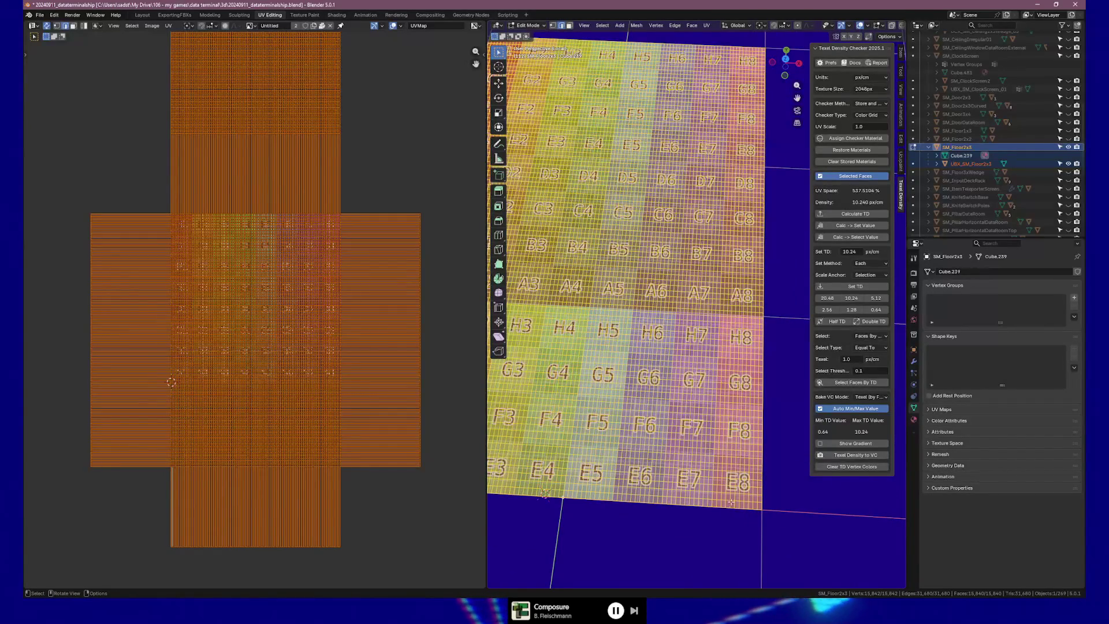
key("alt+a")
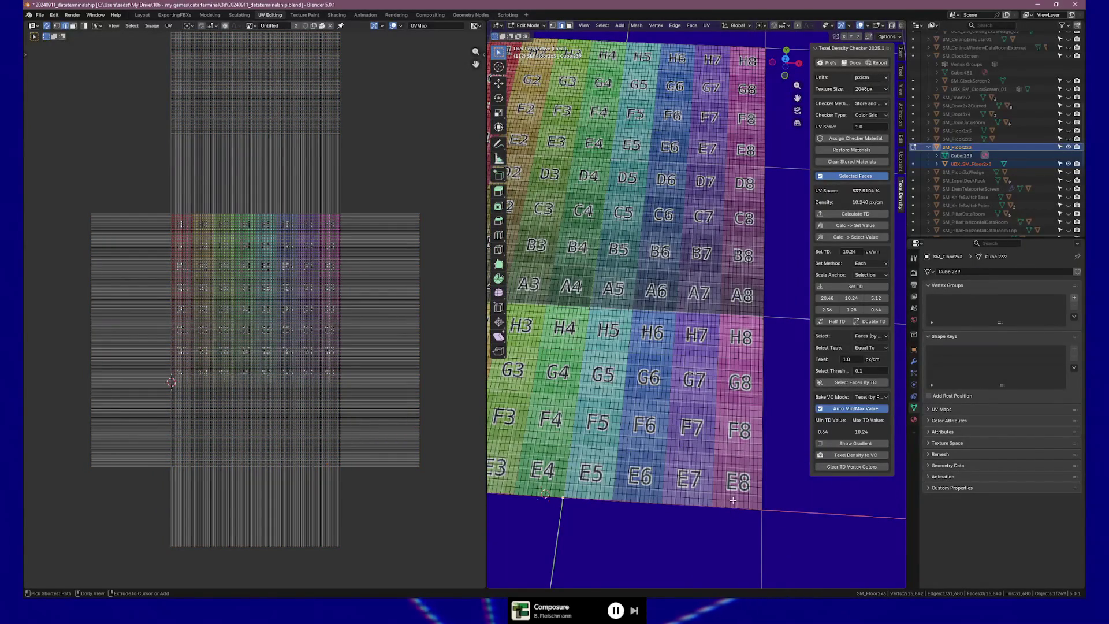
Step: Select the floor's bottom edge loop, the right column's vertical loop and the loop between rows B and A
left_click(732, 500, "ctrl+shift")
left_click(737, 500, "alt")
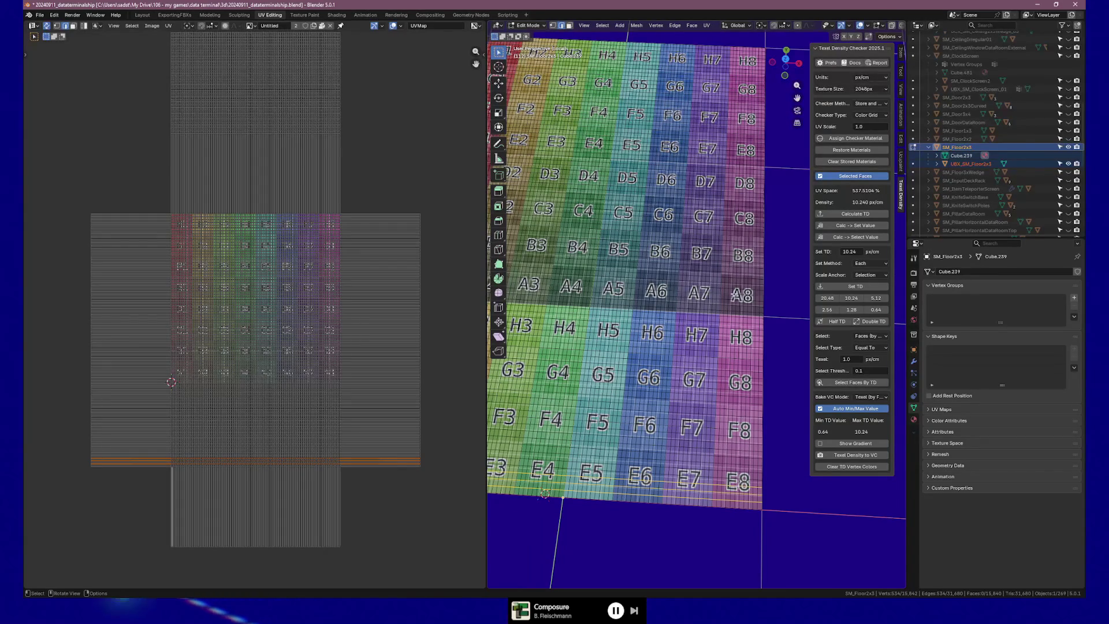
left_click(735, 276, "alt+shift")
left_click(735, 274, "alt+shift")
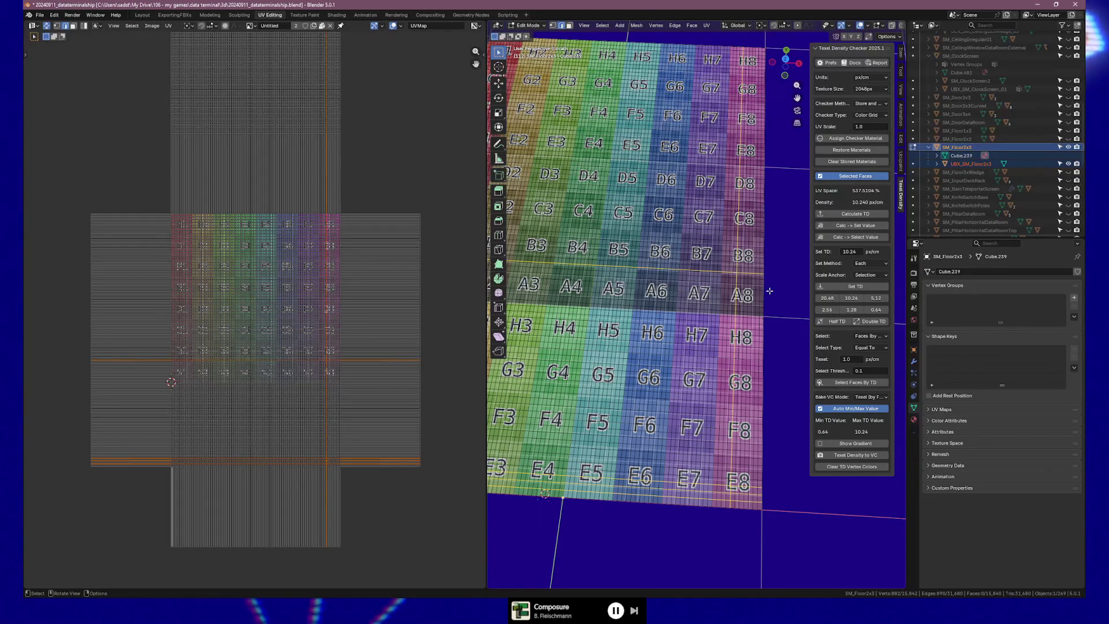
scroll(770, 292, "up", 2)
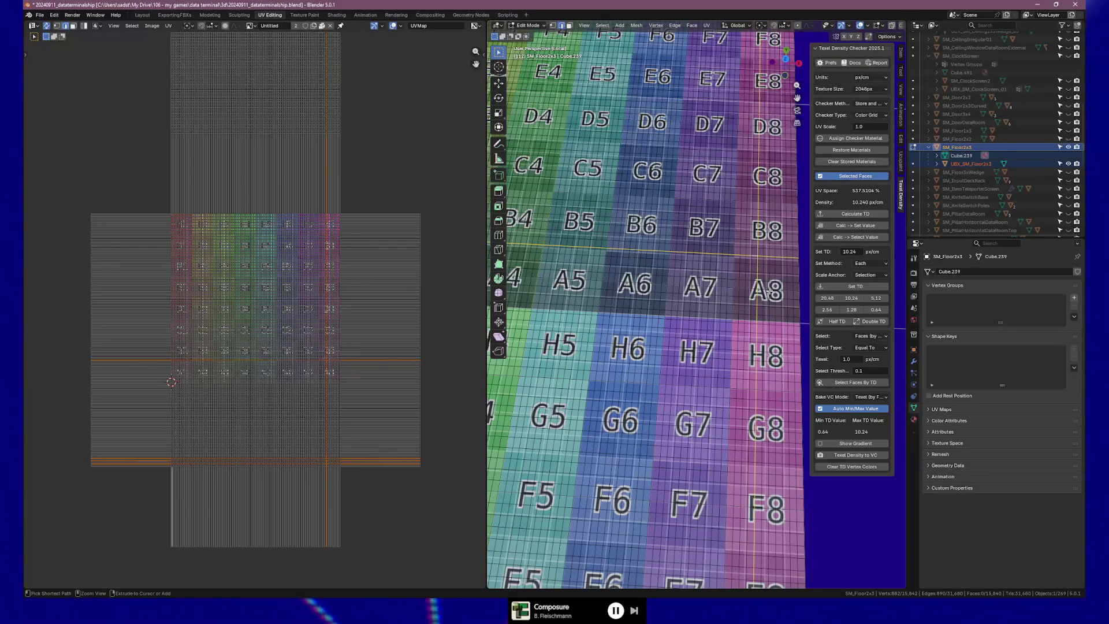
Step: Grow the selected loops into face strips, then pick and grow a column 8 loop into a face band and clear it
key("ctrl+KP_Add")
key("ctrl+KP_Add")
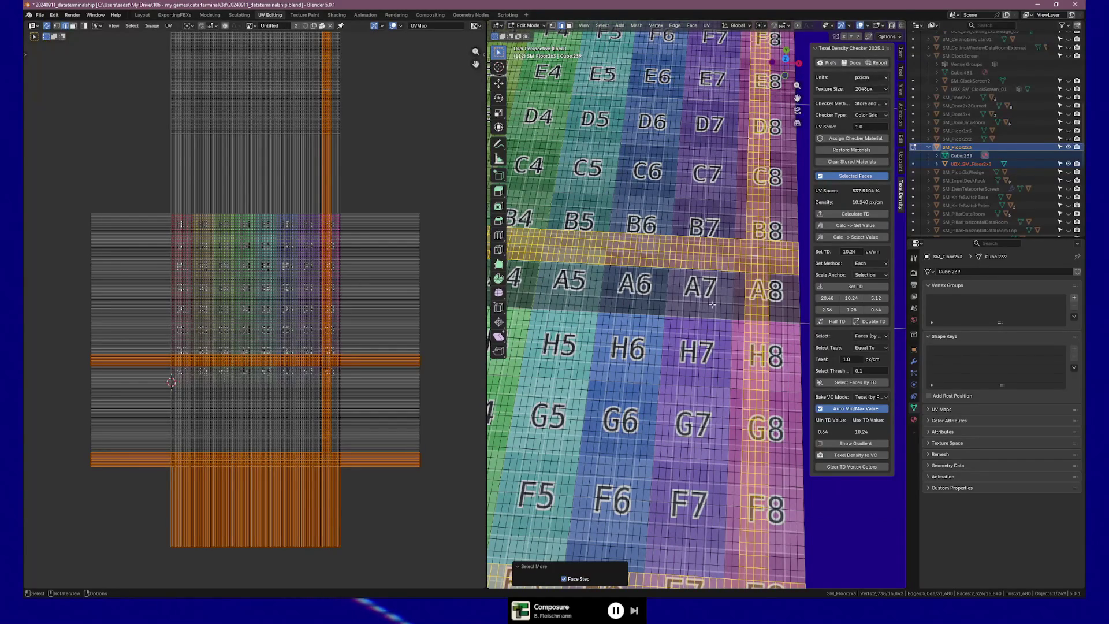
scroll(712, 306, "down", 1)
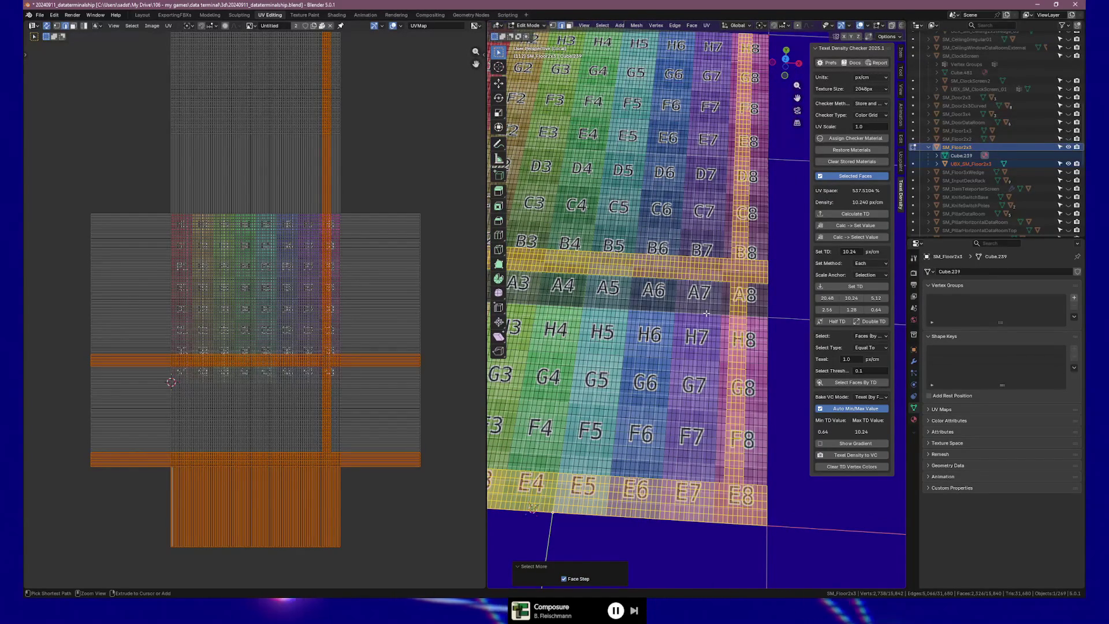
left_click(738, 320, "alt")
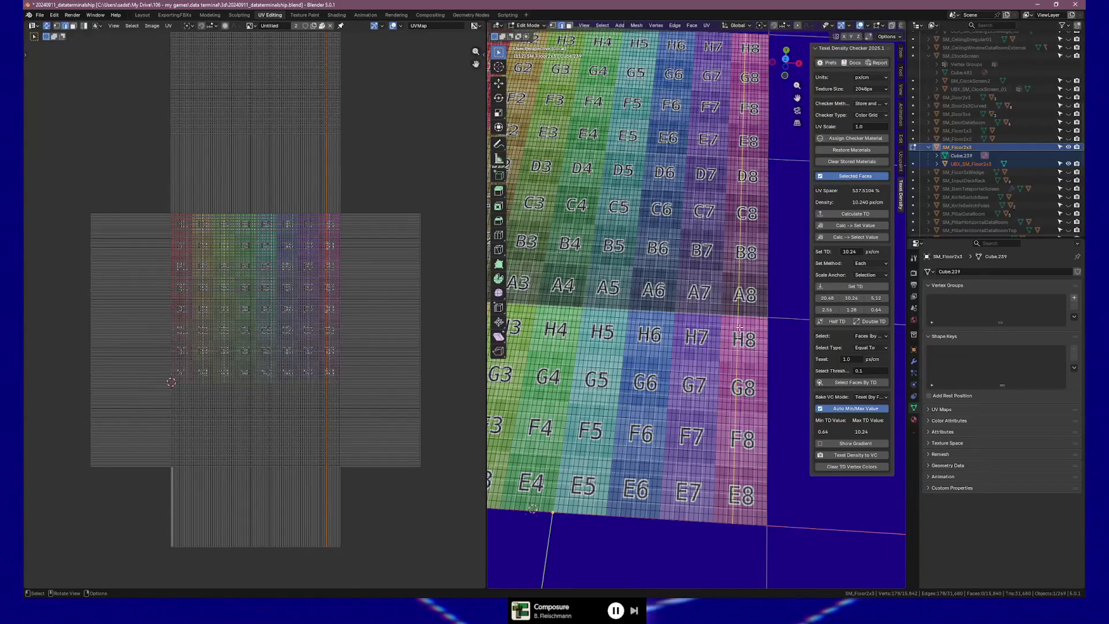
key("ctrl+KP_Add")
key("ctrl+KP_Add")
key("ctrl+KP_Add")
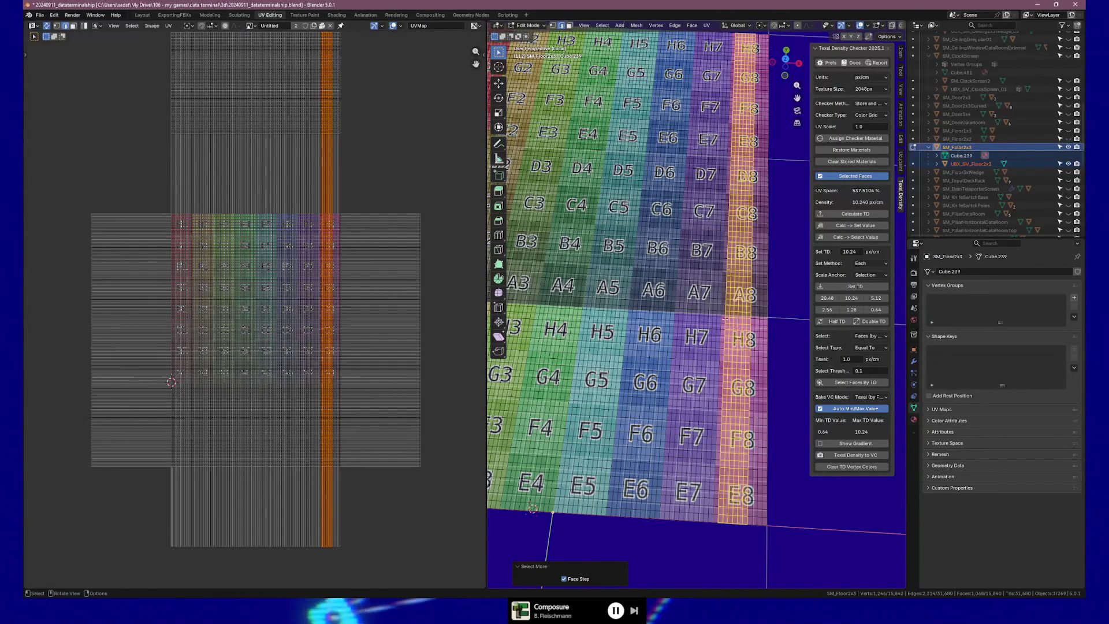
key("alt+a")
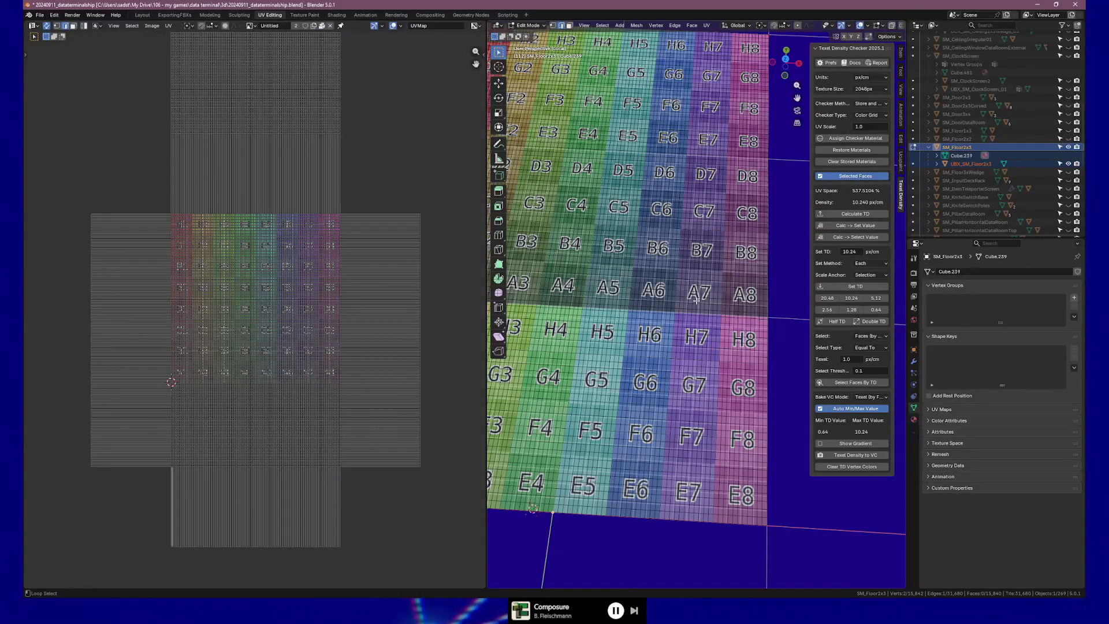
Step: Grow a column 7 vertical edge loop into a face band to check against the grid, then deselect it
left_click(691, 298, "alt")
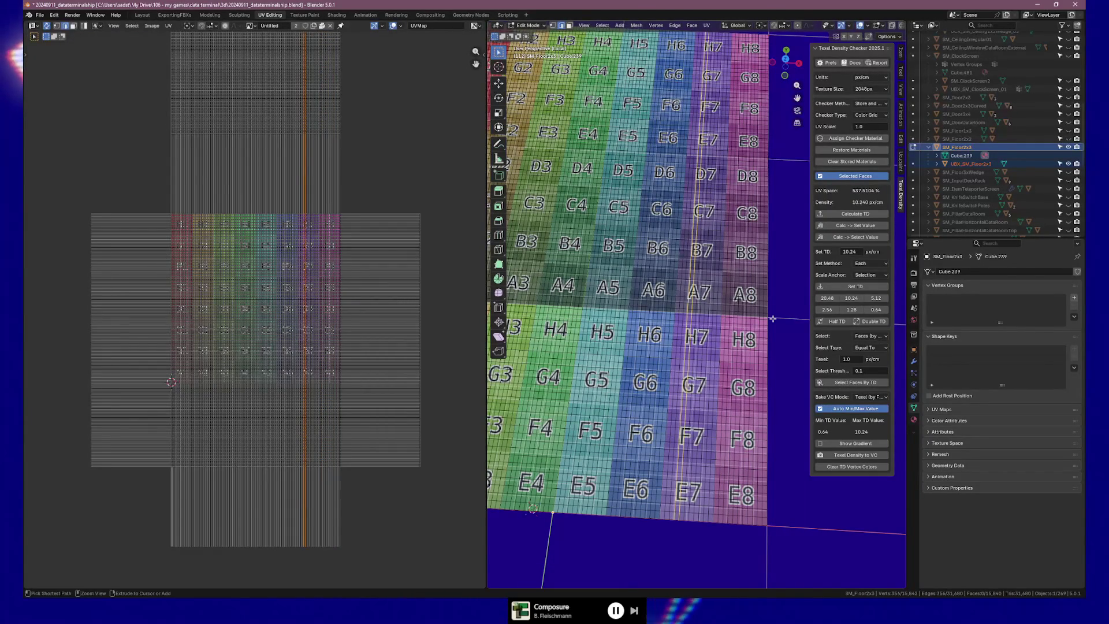
key("ctrl+KP_Add")
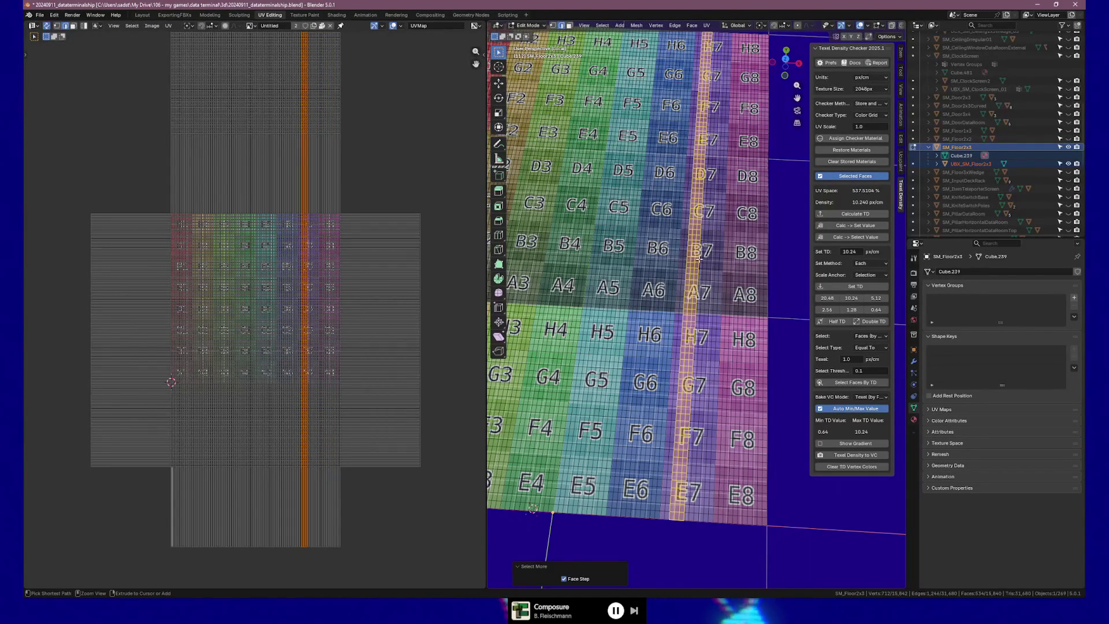
key("alt+a")
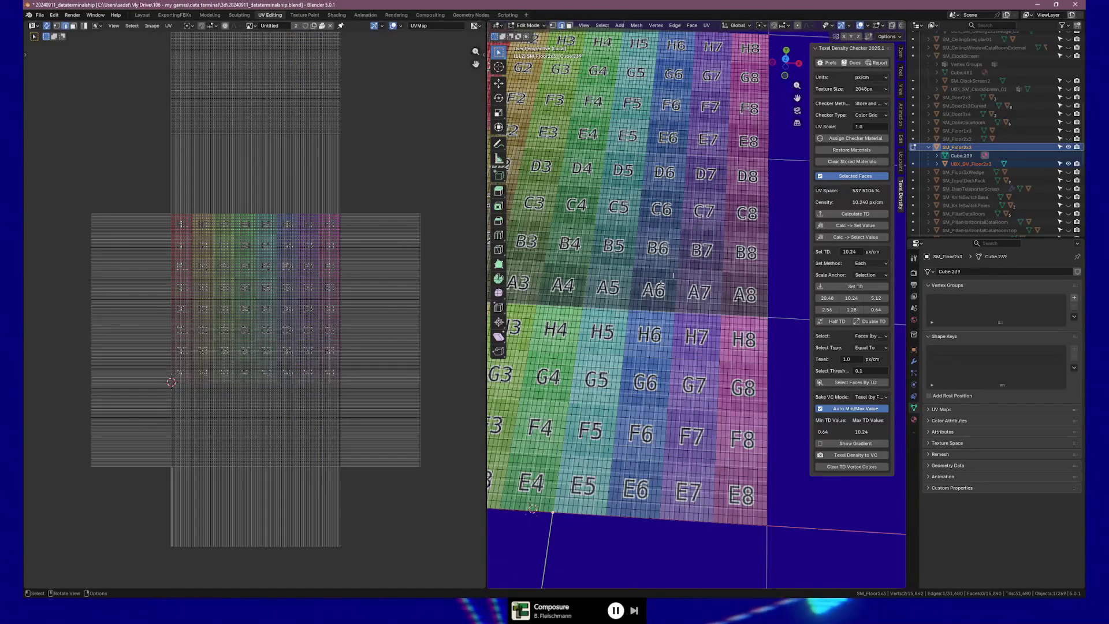
scroll(680, 418, "up", 2)
scroll(634, 433, "up", 2)
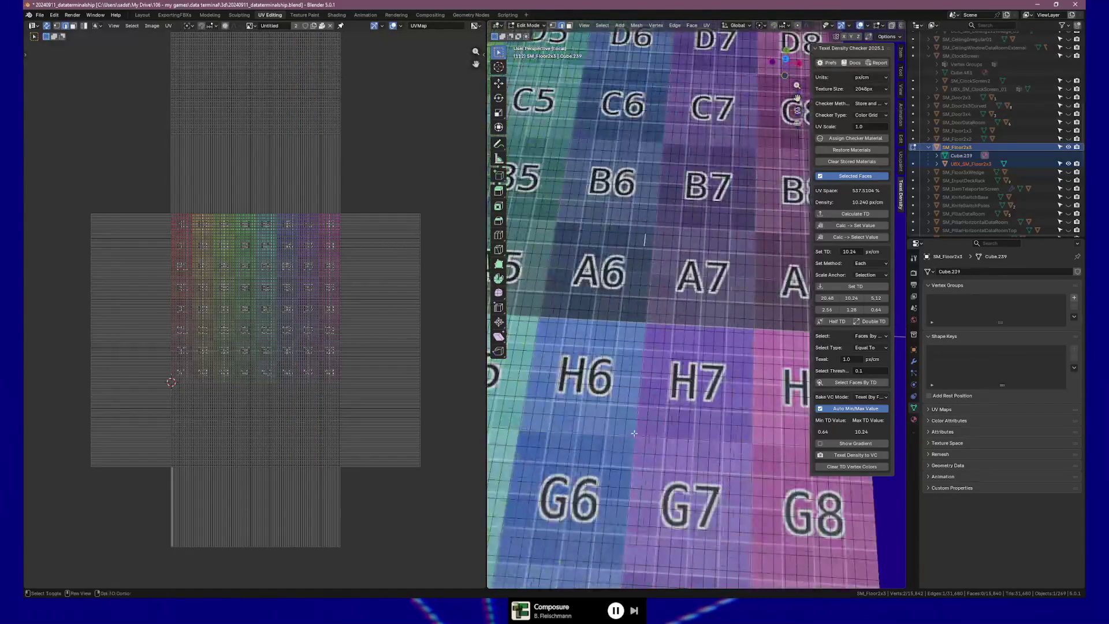
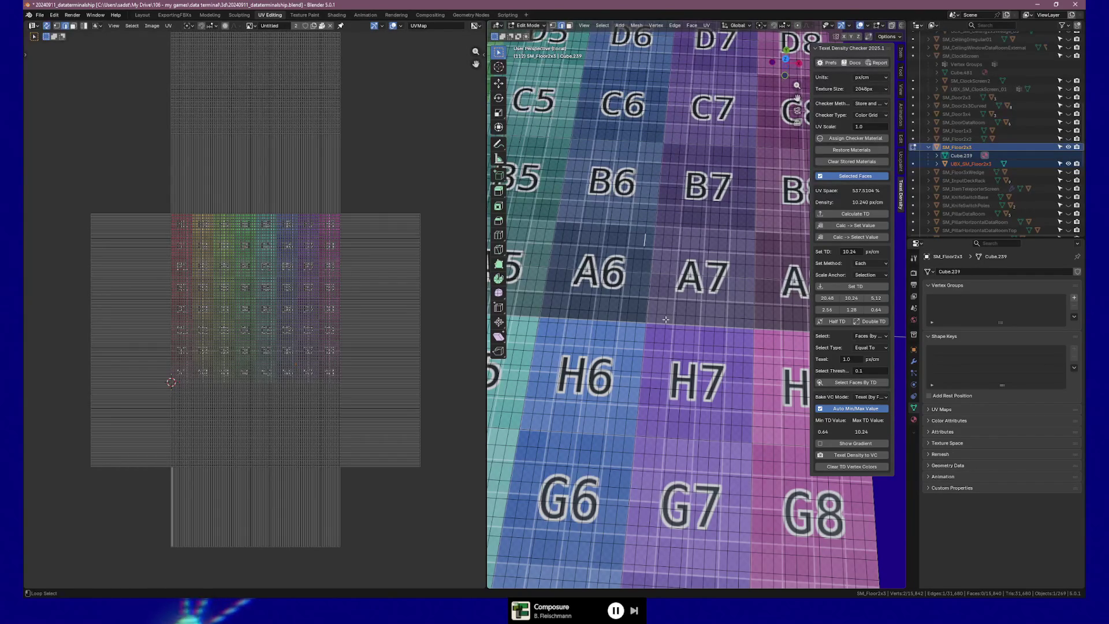
Step: Select the redundant vertical edge loops through columns 6 to 8 and dissolve them
left_click(646, 318, "alt")
left_click(633, 318, "alt+shift")
left_click(620, 318, "alt+shift")
left_click(607, 320, "alt+shift")
left_click(589, 317, "alt+shift")
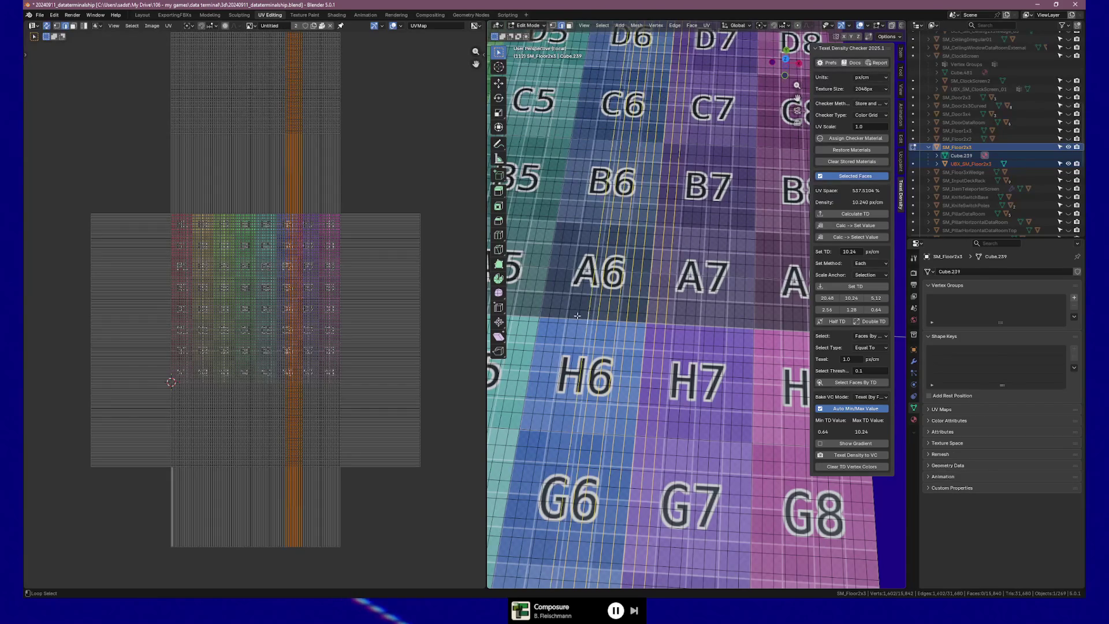
left_click(578, 317, "alt+shift")
left_click(559, 315, "alt+shift")
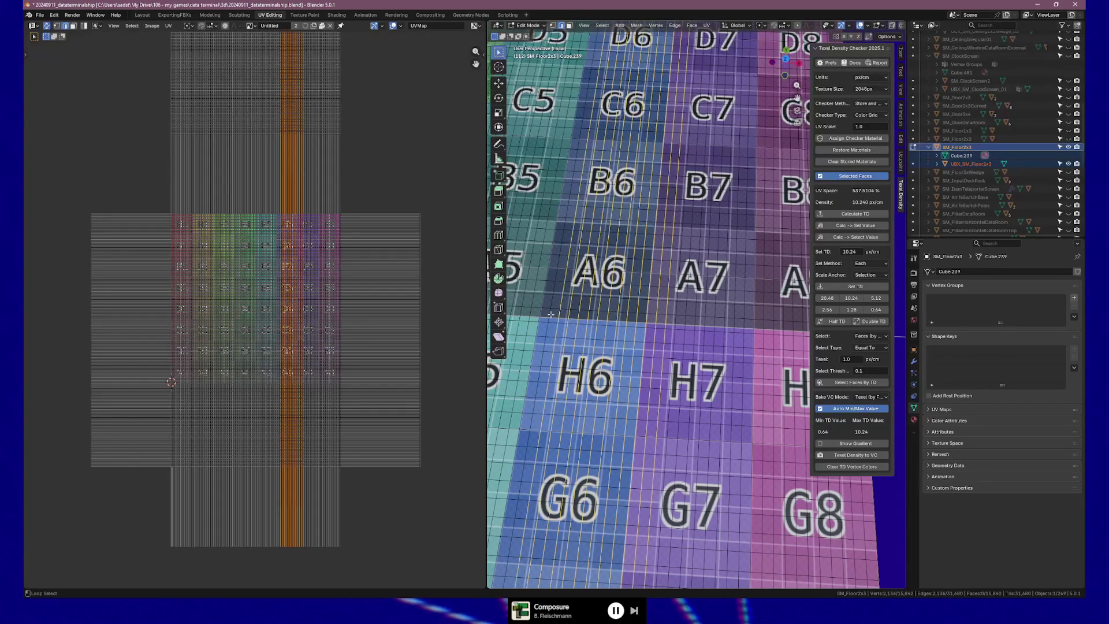
left_click(530, 312, "alt+shift")
left_click(522, 312, "alt+shift")
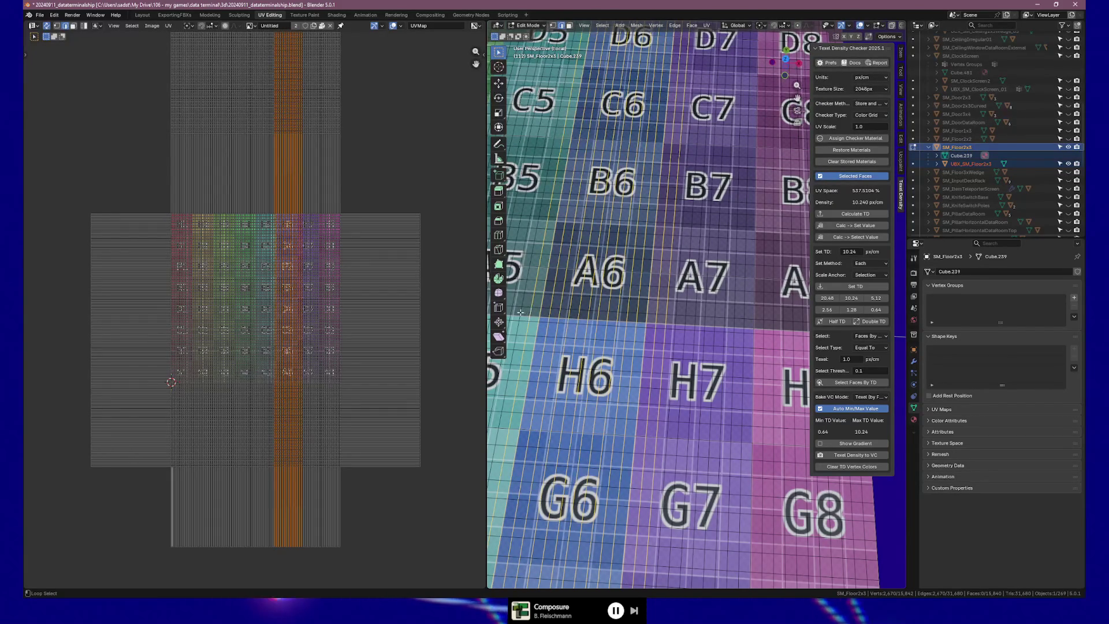
left_click(694, 322, "alt+shift")
left_click(726, 322, "alt+shift")
left_click(745, 324, "alt+shift")
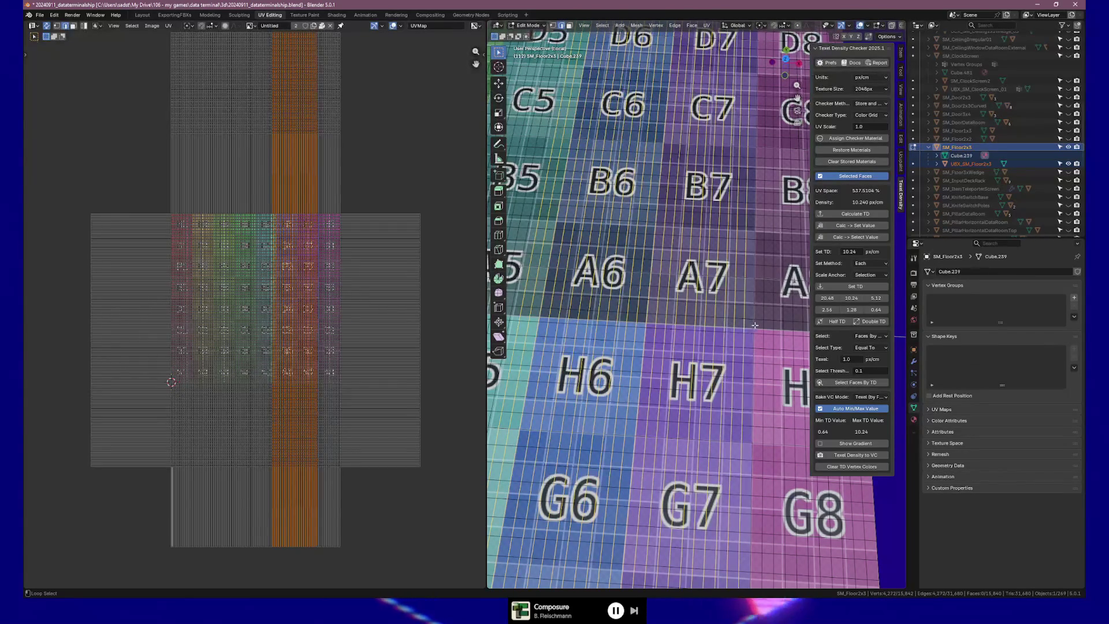
left_click(754, 324, "alt+shift")
left_click(779, 327, "alt+shift")
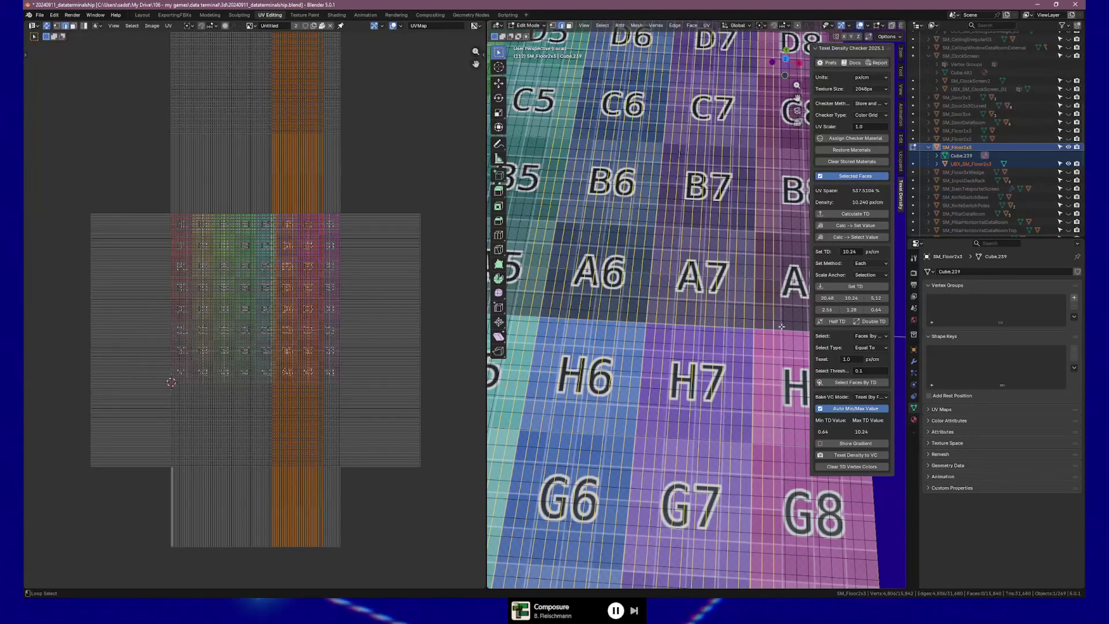
left_click(783, 327, "alt+shift")
left_click(786, 327, "alt+shift")
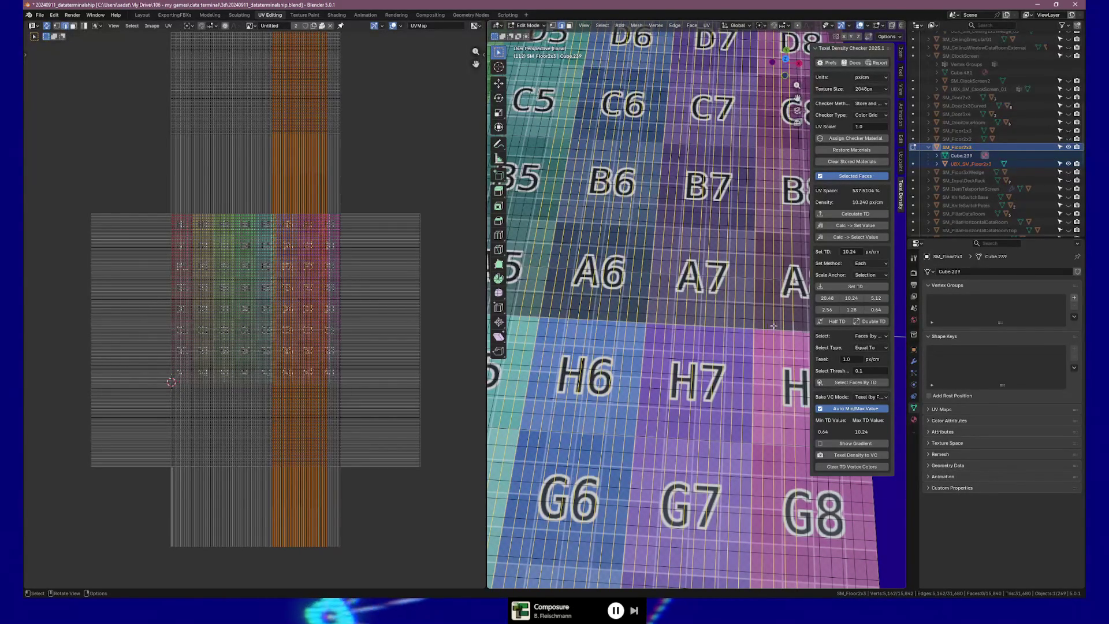
right_click(774, 326)
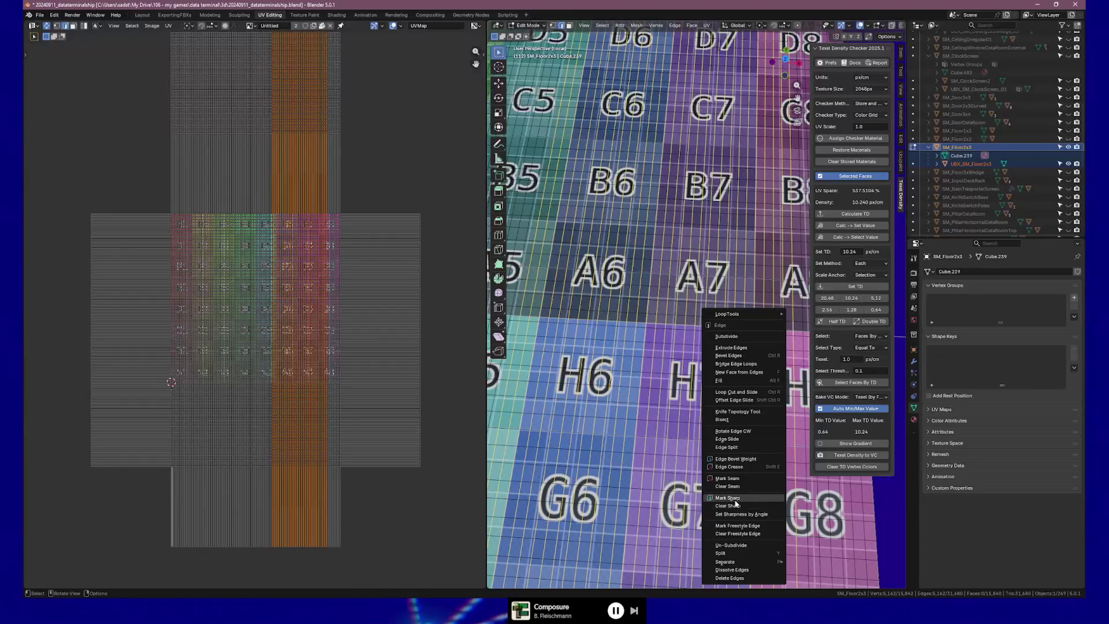
left_click(734, 570)
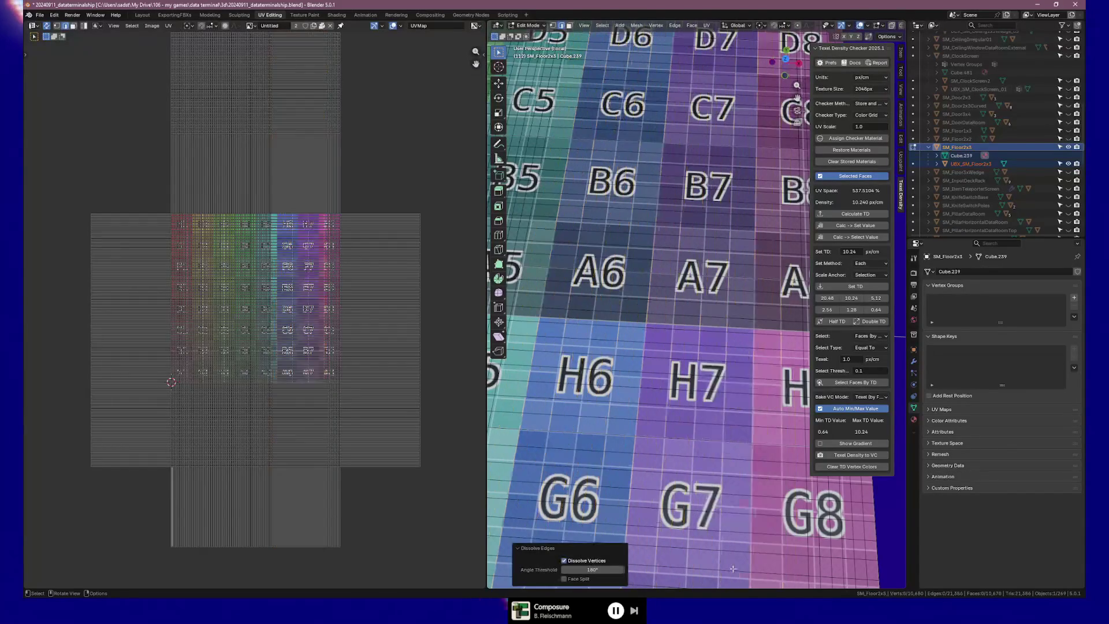
Step: Dissolve the remaining vertical edge loops around column 8
middle_click_drag(756, 438, 659, 312)
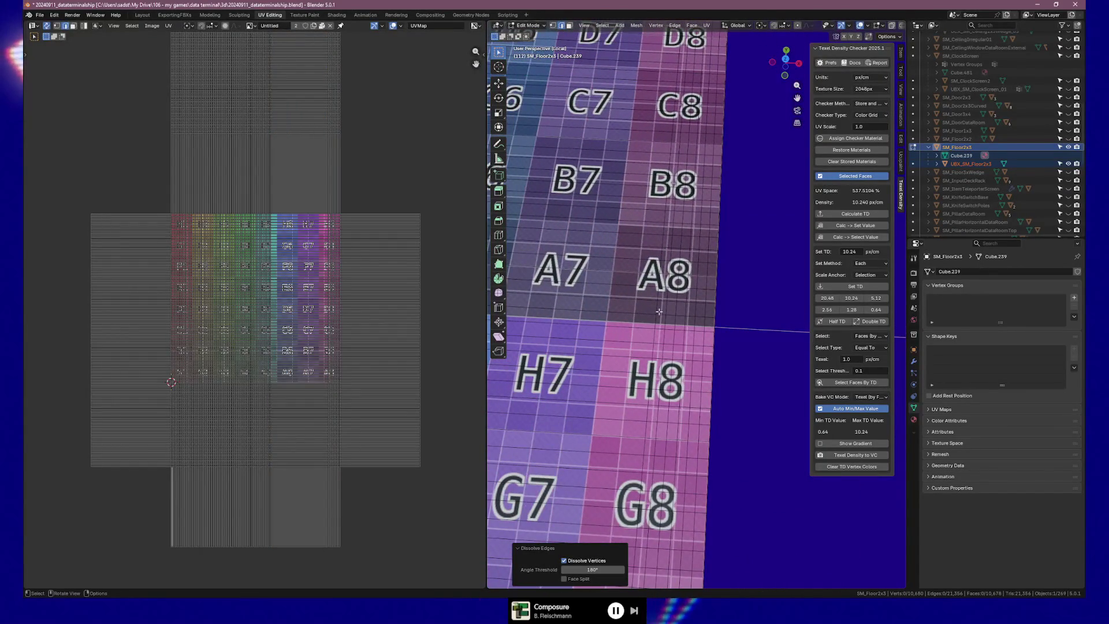
left_click(659, 310, "alt")
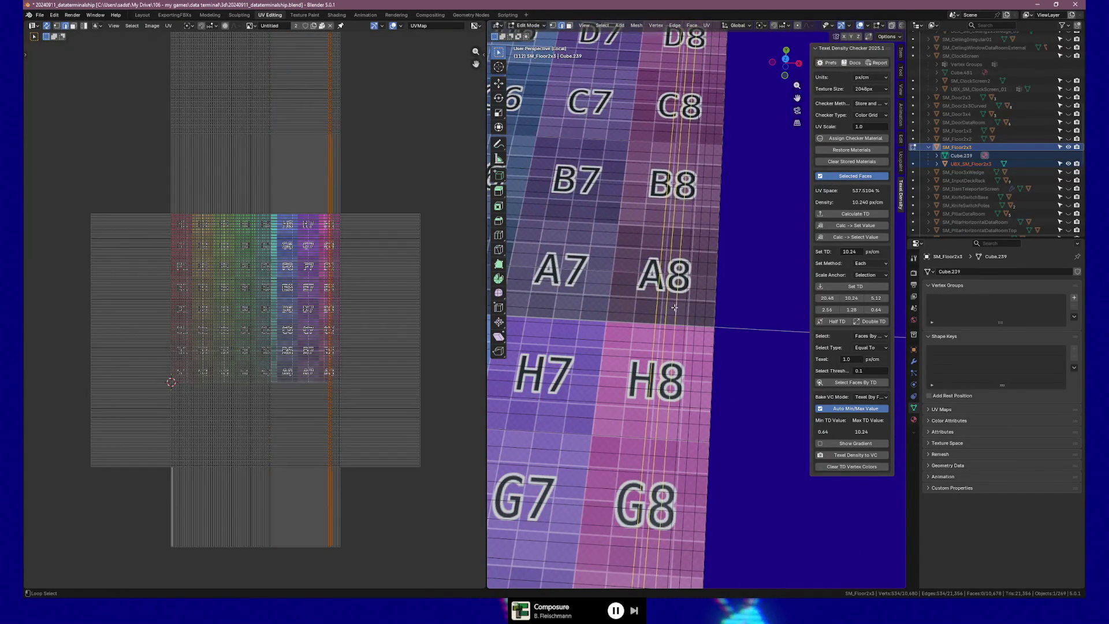
left_click(690, 308, "alt+shift")
left_click(702, 308, "alt+shift")
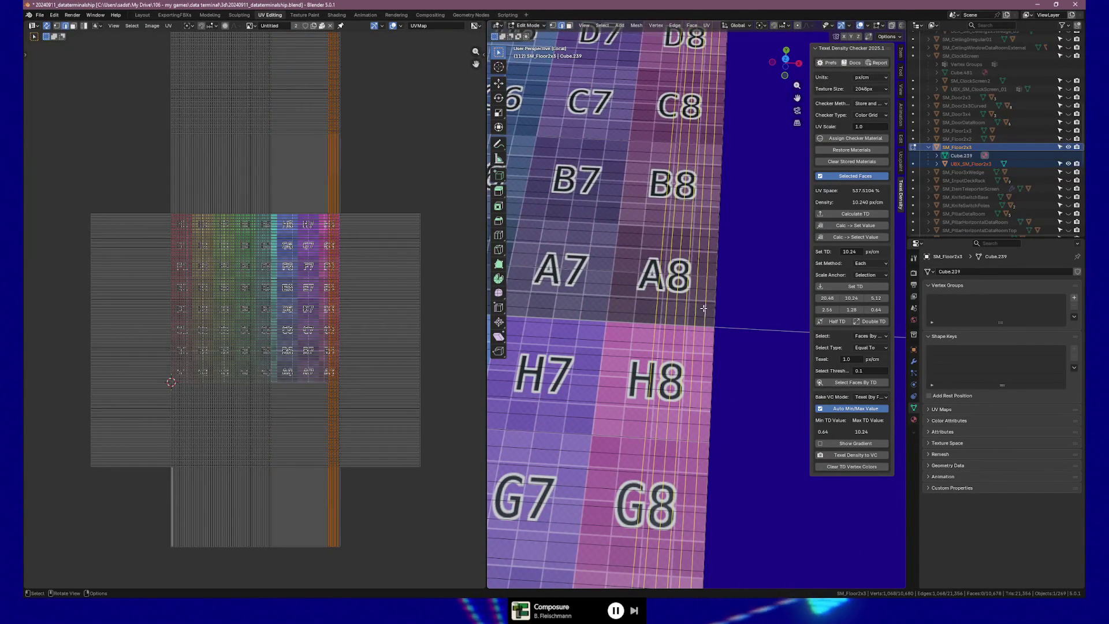
right_click(703, 308)
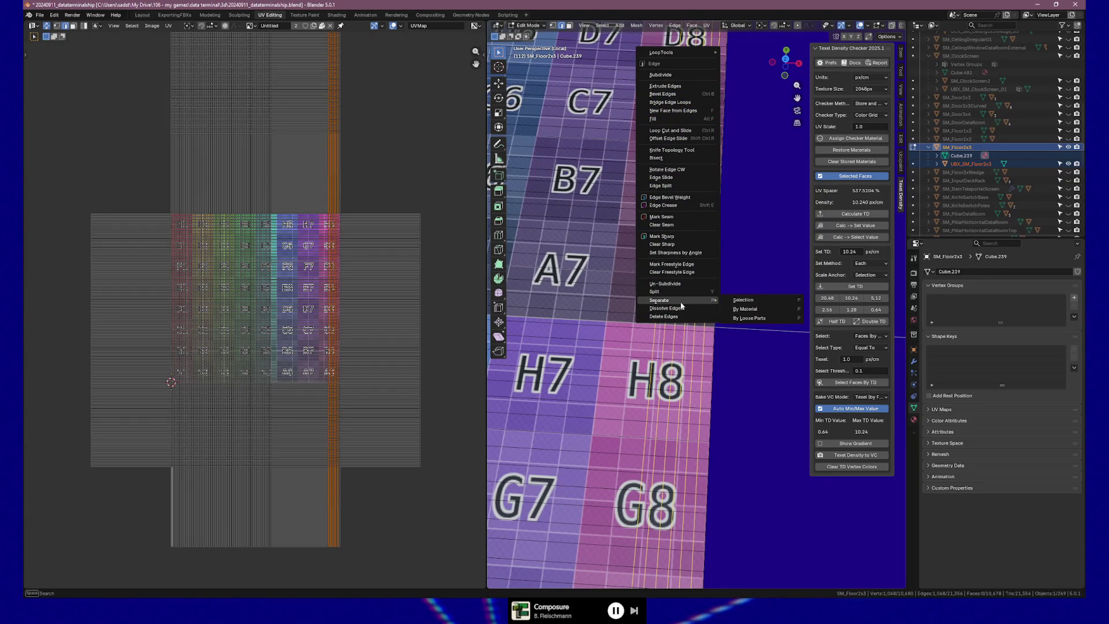
left_click(682, 307)
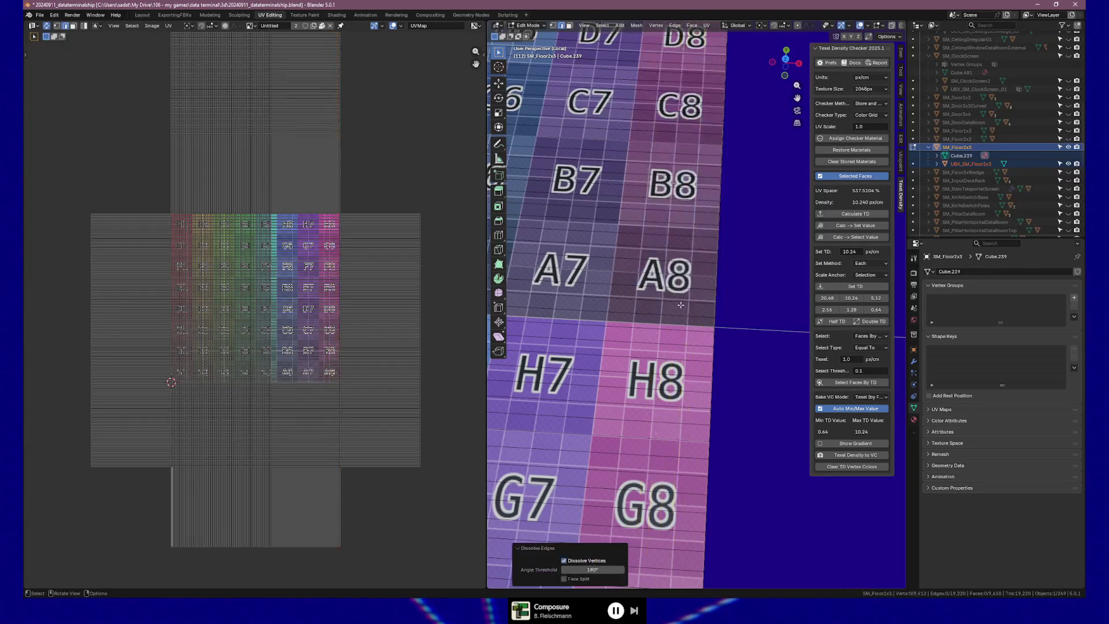
middle_click_drag(613, 313, 677, 308)
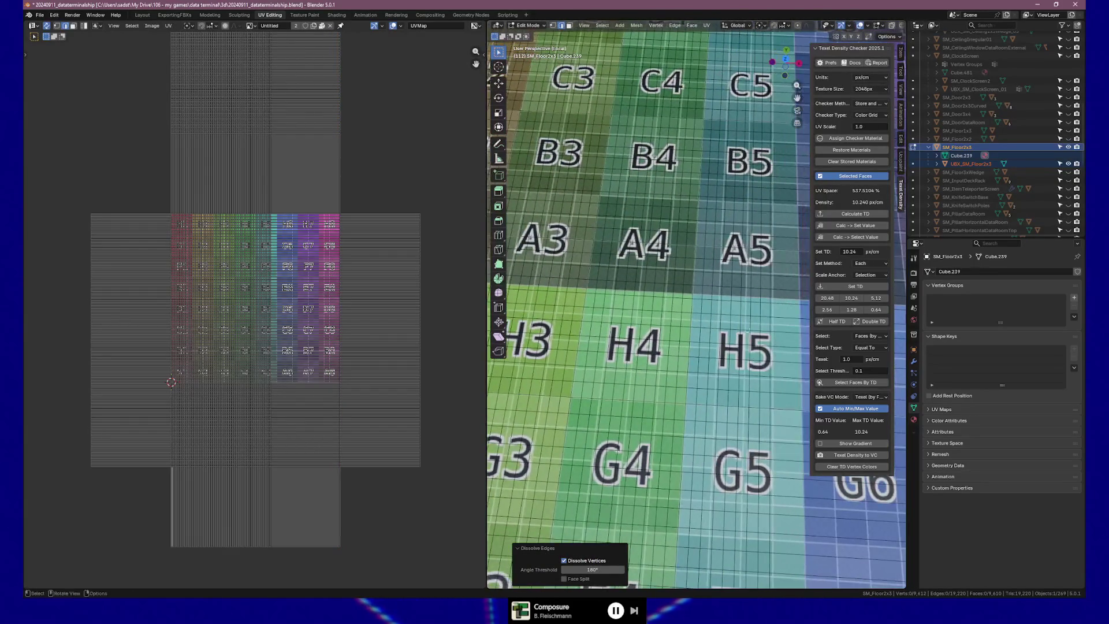
Step: Select the nine extra vertical loops across columns 3 to 5 and dissolve them via Ctrl+E
left_click(766, 338, "alt")
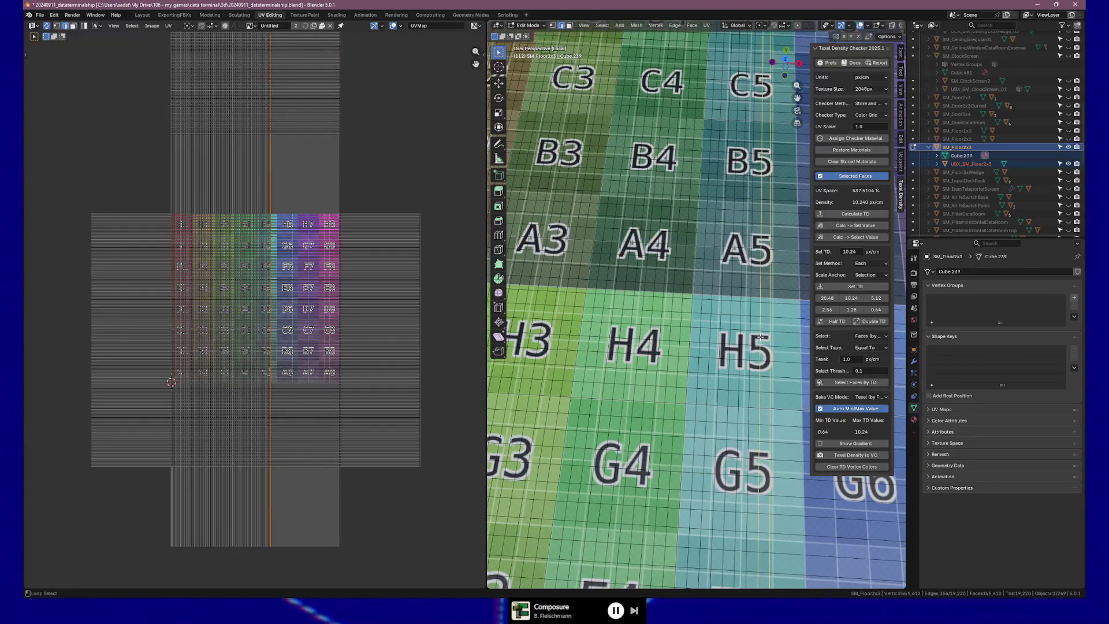
left_click(715, 334, "alt+shift")
left_click(698, 332, "alt+shift")
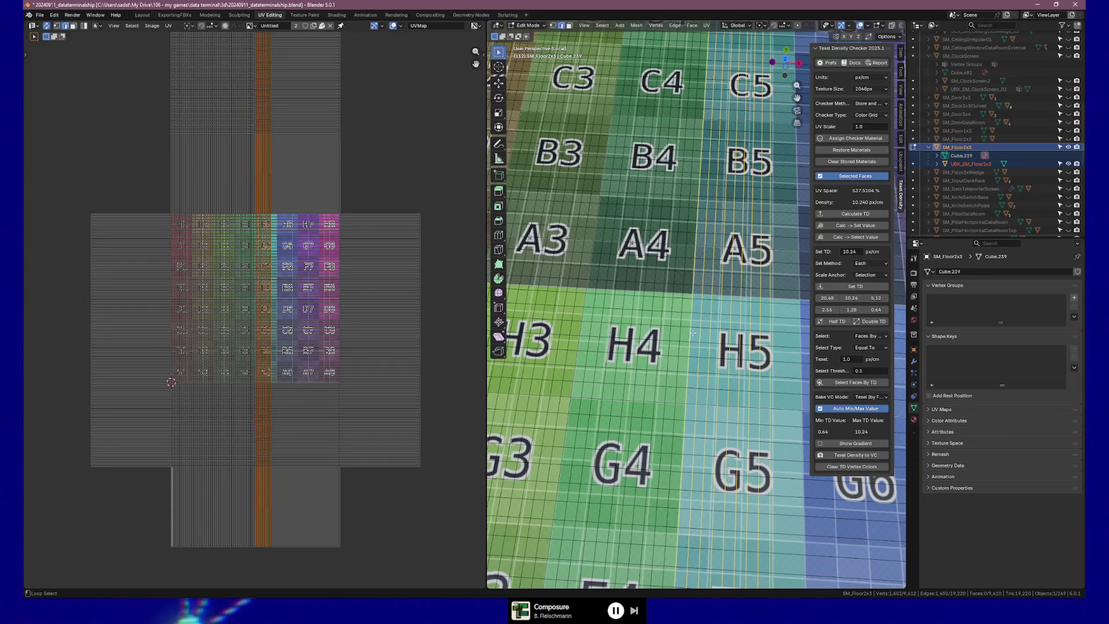
left_click(680, 333, "alt+shift")
left_click(672, 334, "alt+shift")
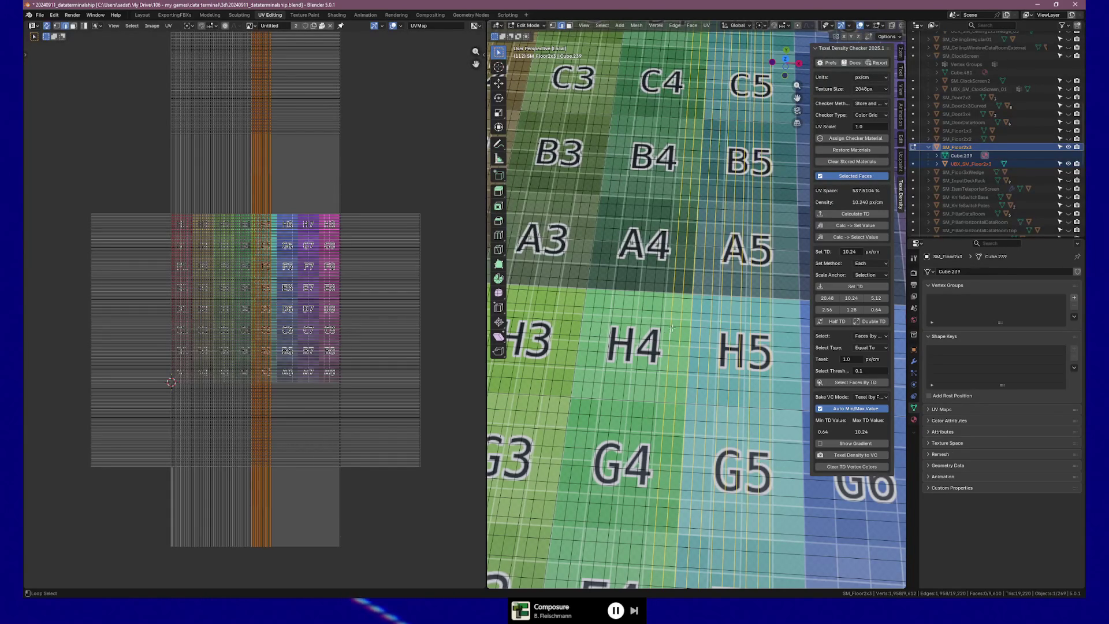
left_click(663, 333, "alt+shift")
left_click(642, 329, "alt+shift")
left_click(628, 327, "alt+shift")
left_click(577, 328, "alt+shift")
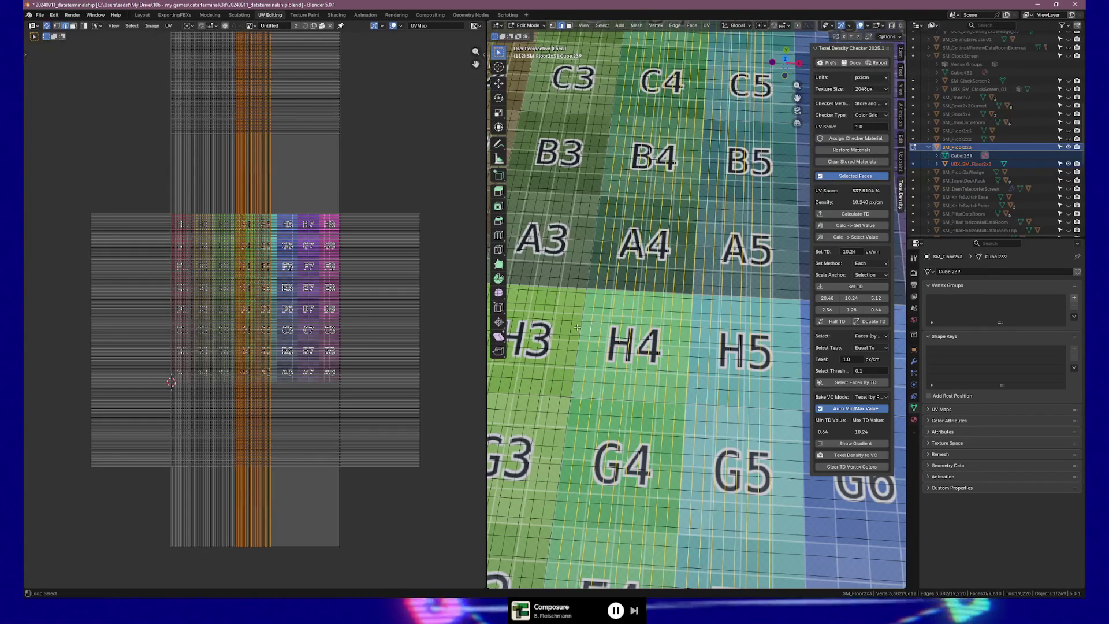
key("ctrl+e")
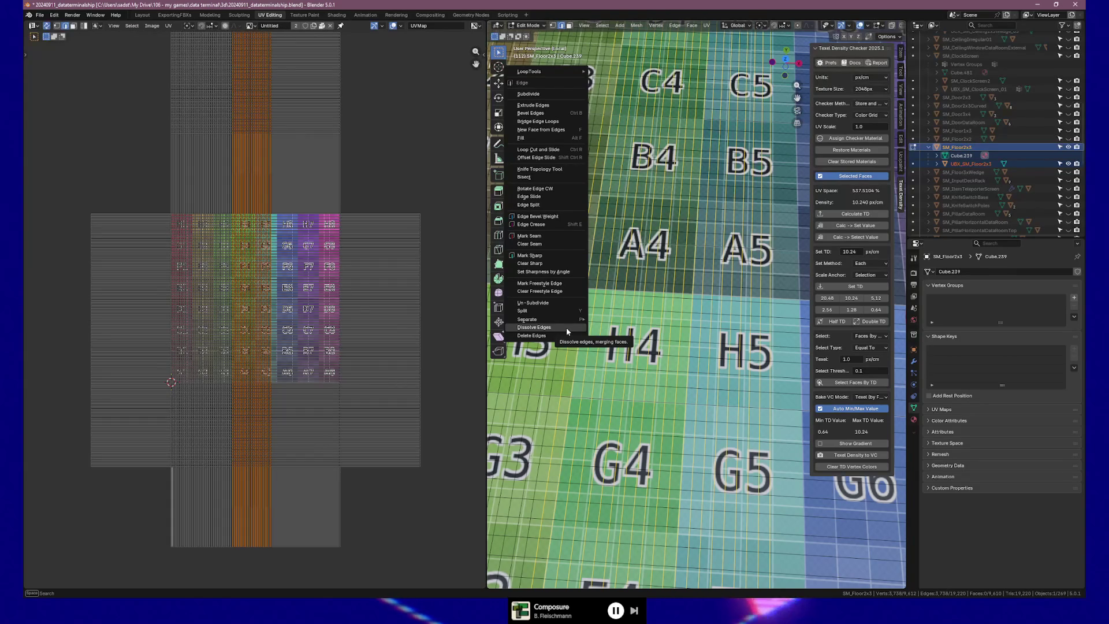
left_click(565, 327)
middle_click_drag(566, 327, 739, 327, "shift")
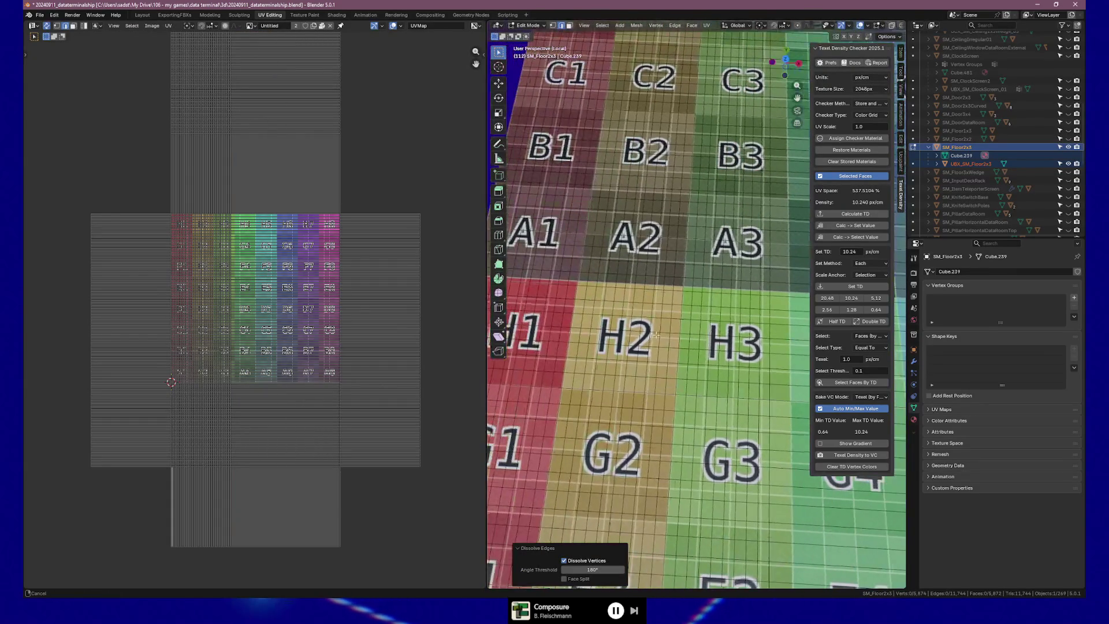
Step: Dissolve the redundant vertical edge loops running through columns 1 to 3
left_click(756, 260, "alt")
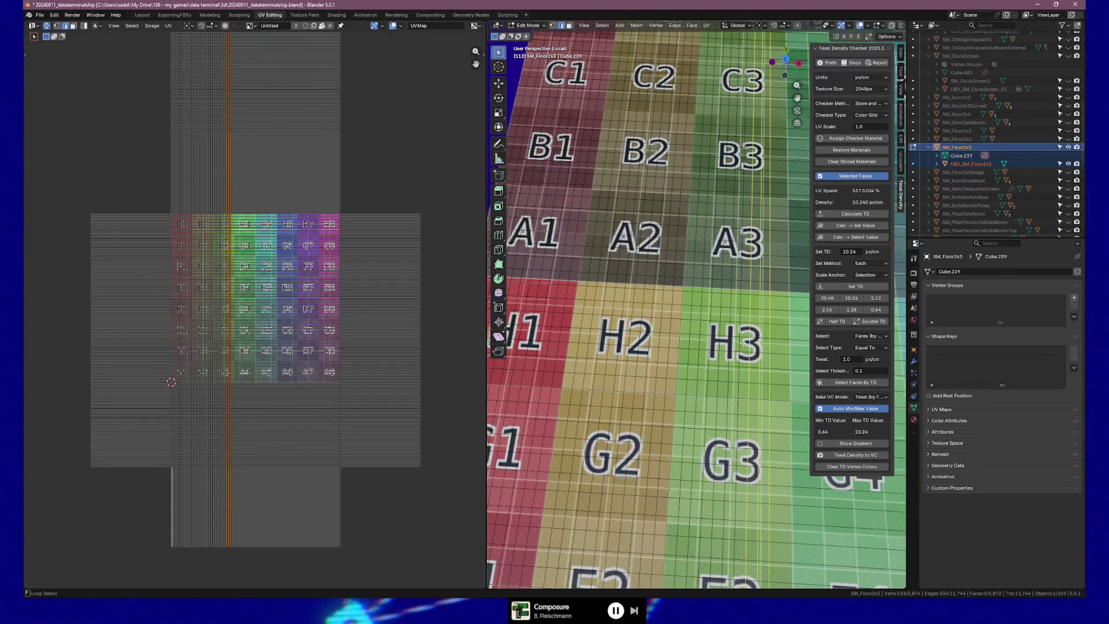
left_click(741, 343, "alt+shift")
left_click(710, 346, "alt+shift")
left_click(697, 342, "alt+shift")
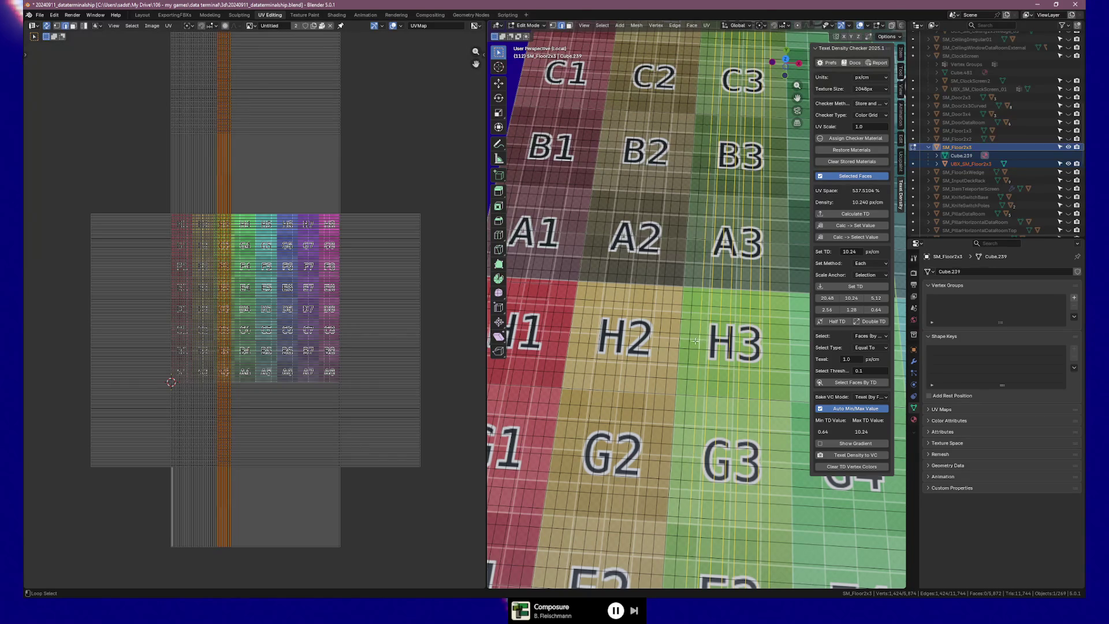
left_click(680, 343, "alt+shift")
left_click(663, 343, "alt+shift")
left_click(655, 342, "alt+shift")
left_click(649, 341, "alt+shift")
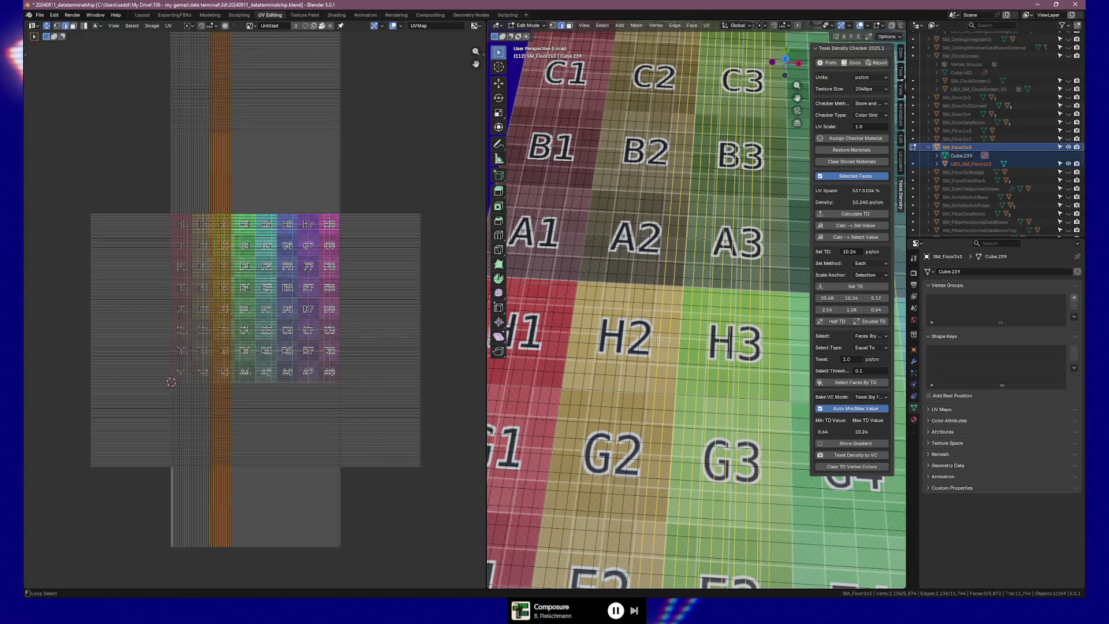
left_click(642, 339, "alt+shift")
left_click(624, 341, "alt+shift")
left_click(614, 340, "alt+shift")
left_click(592, 340, "alt+shift")
left_click(573, 336, "alt+shift")
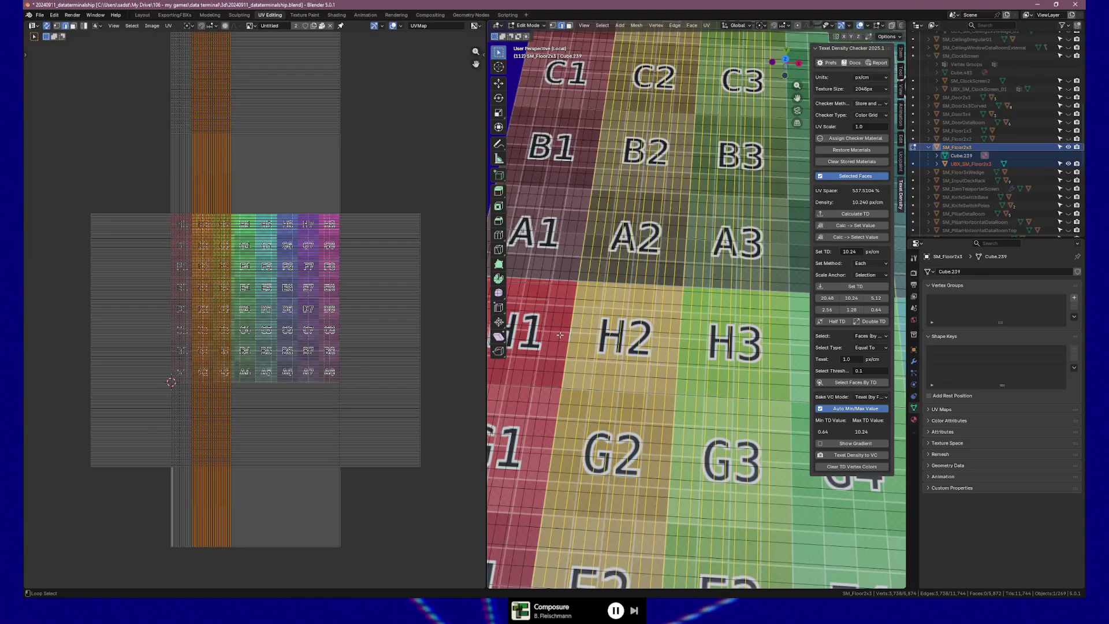
key("ctrl+e")
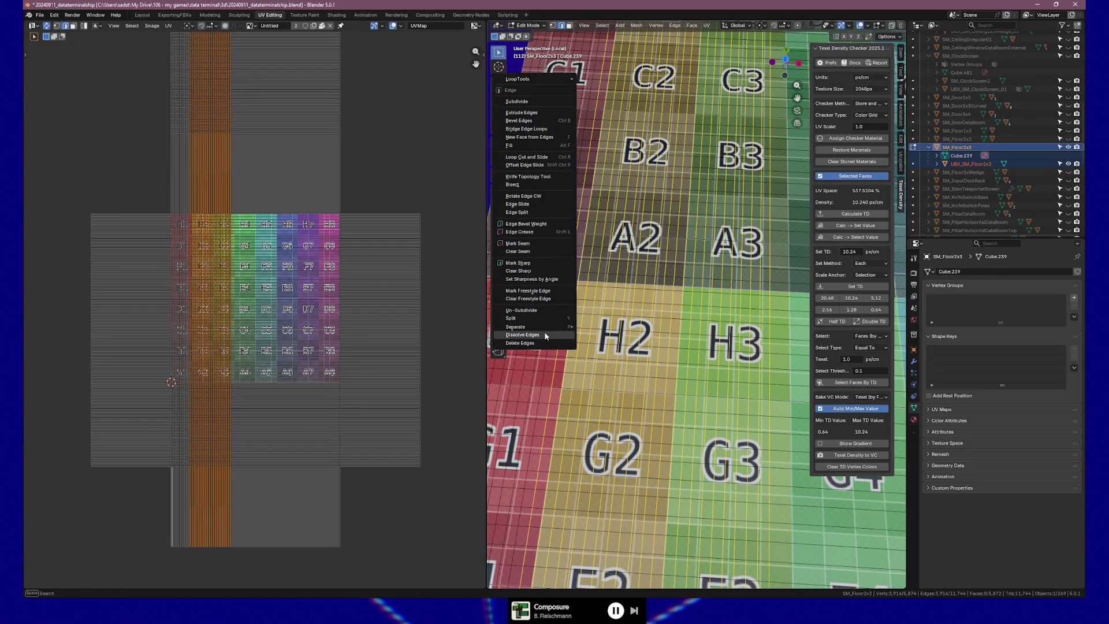
left_click(546, 335)
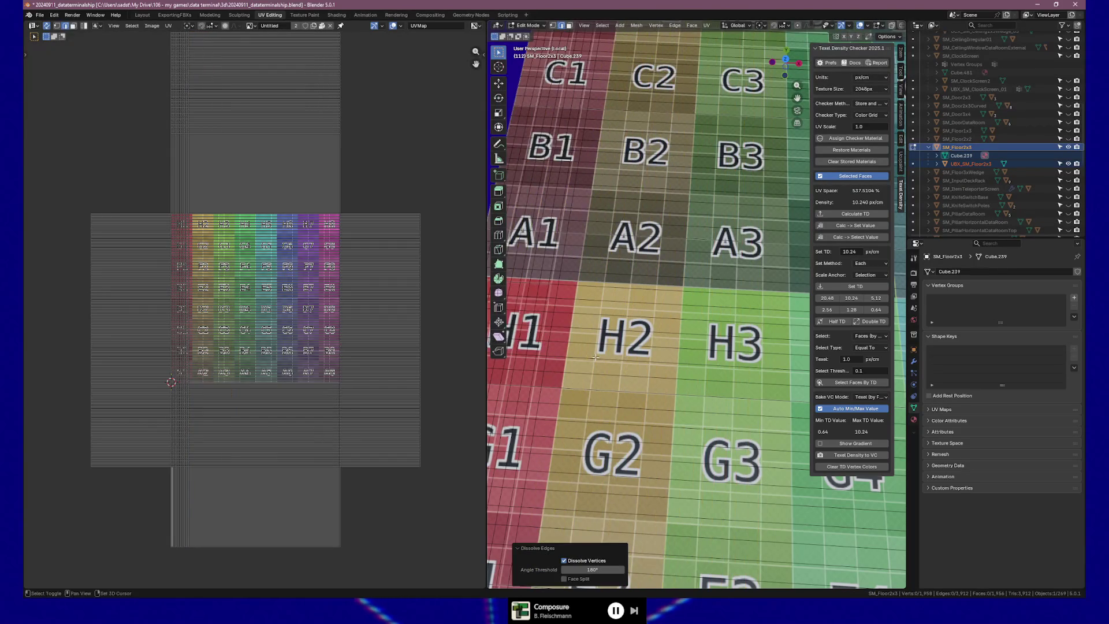
Step: Dissolve the last two vertical loops along the column 1 edge
middle_click_drag(545, 335, 639, 356, "shift")
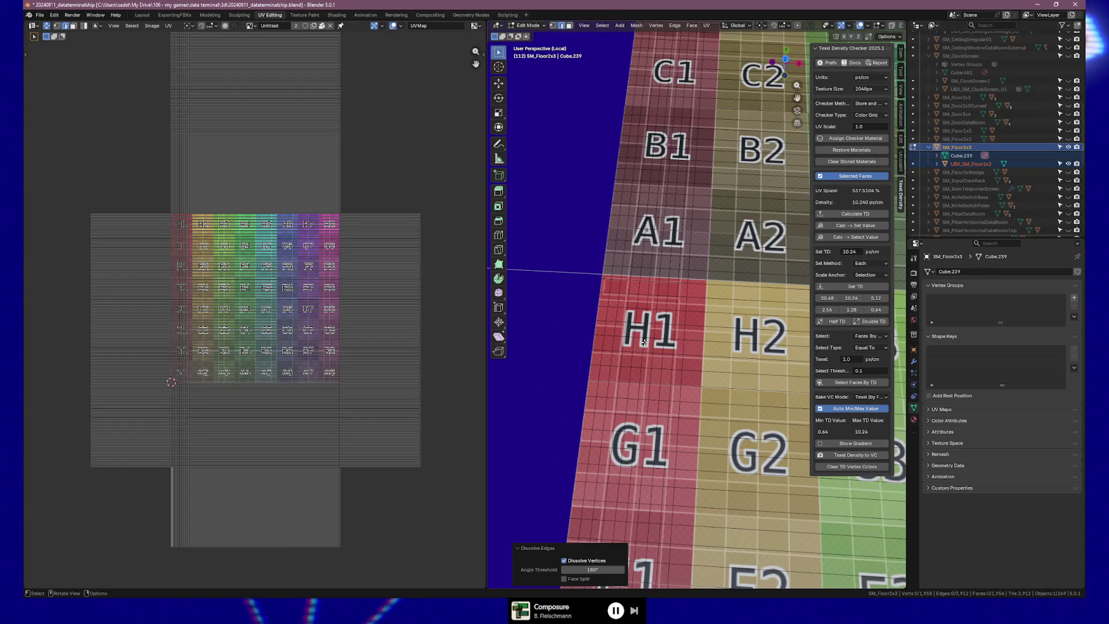
left_click(683, 334, "alt")
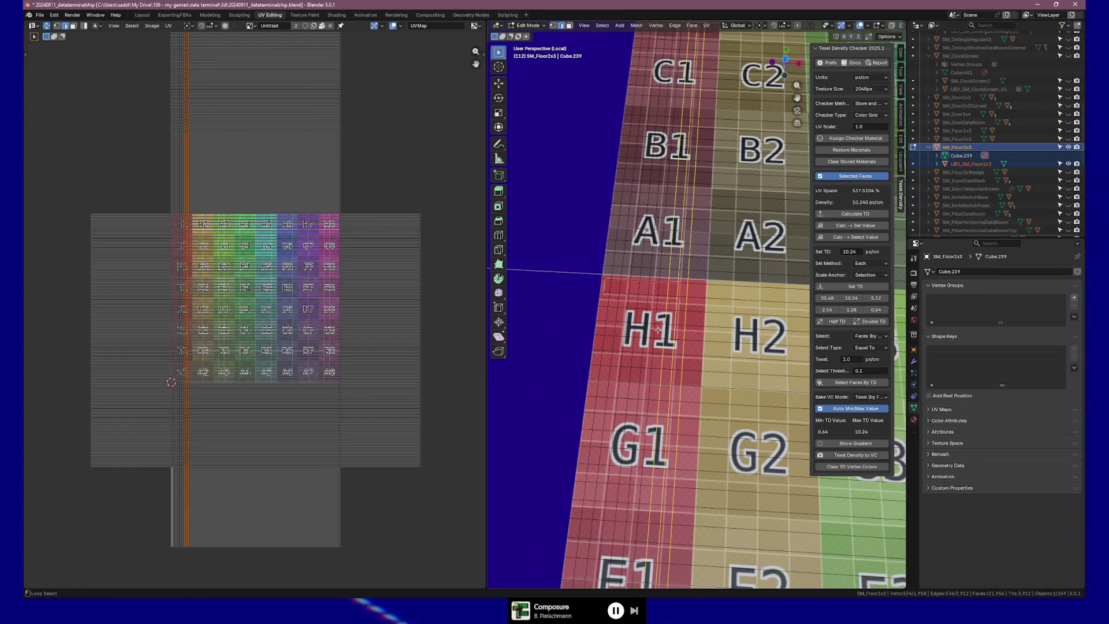
left_click(649, 333, "alt+shift")
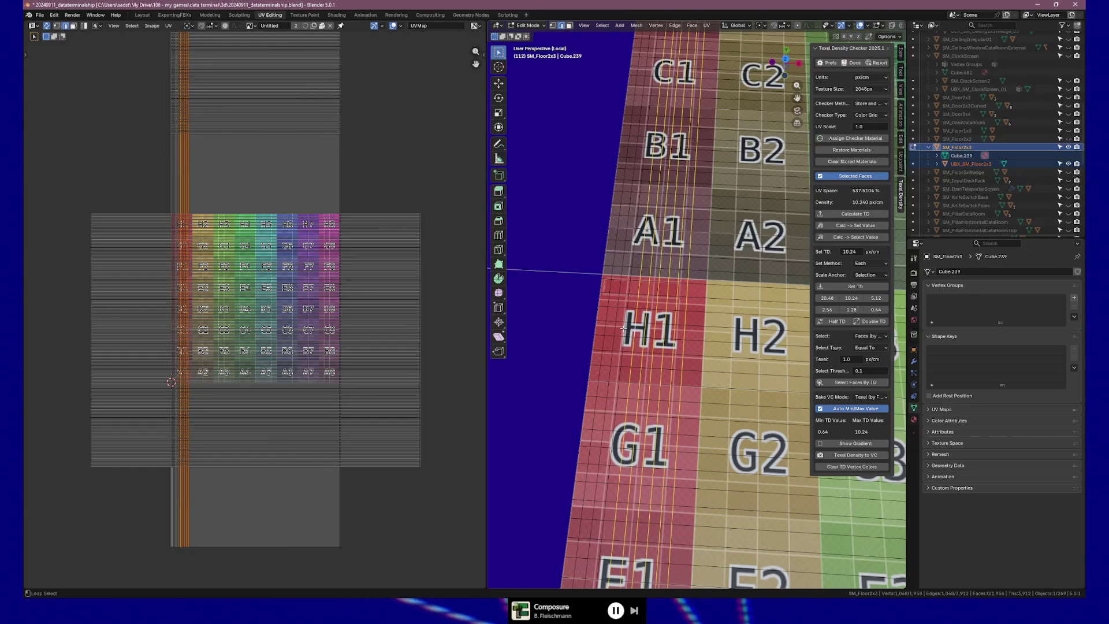
right_click(609, 330)
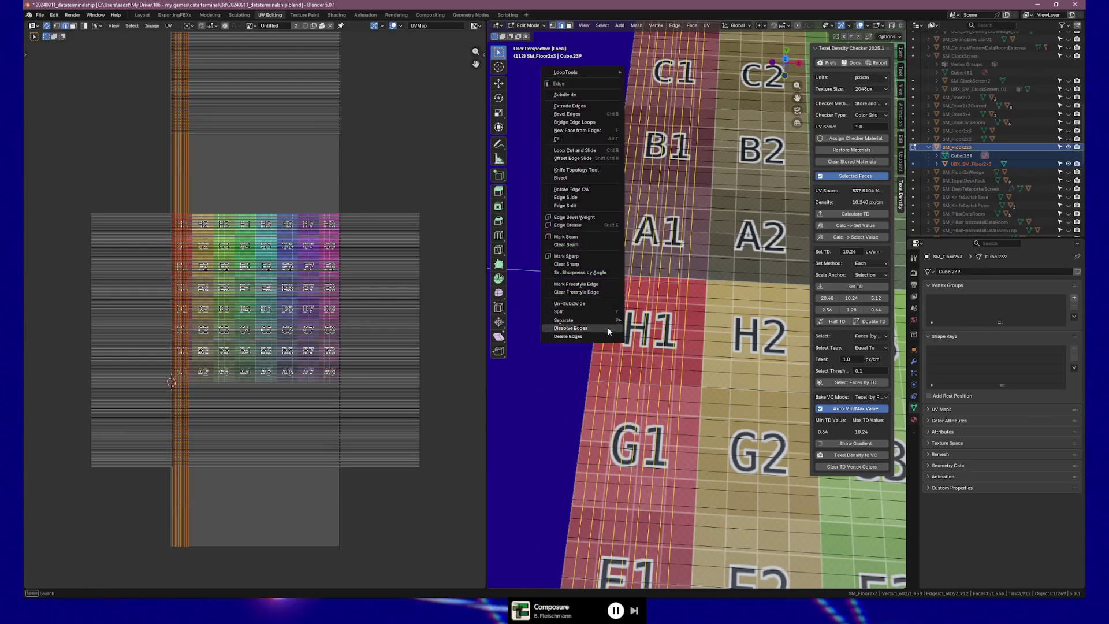
left_click(609, 330)
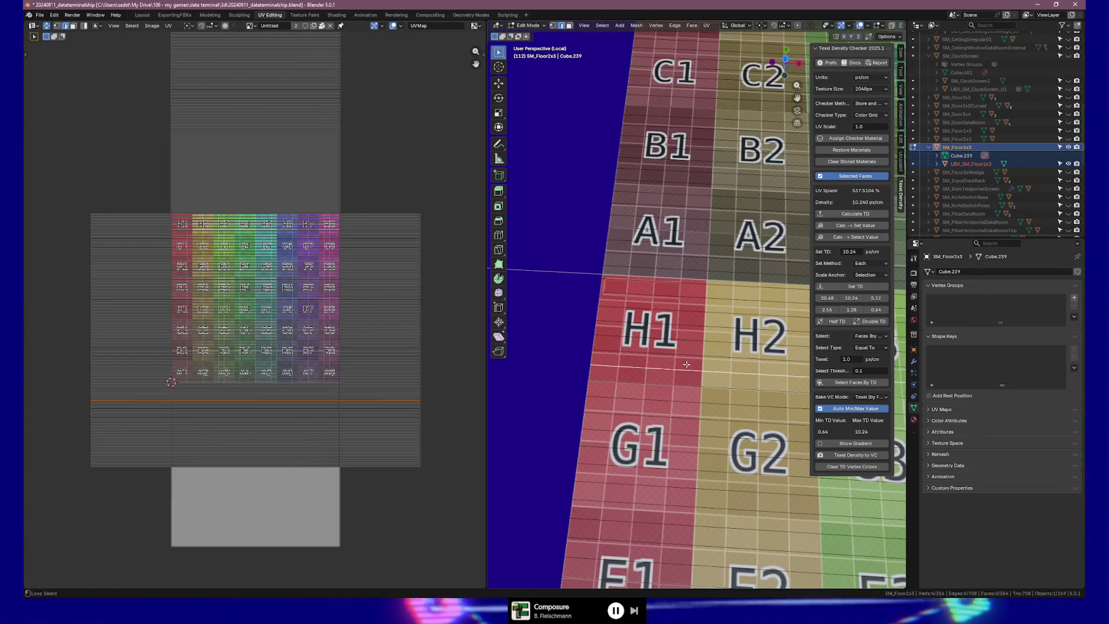
Step: Select the horizontal loops through the A and H rows, grow the selection, and dissolve them as edges
left_click(687, 329, "alt+shift")
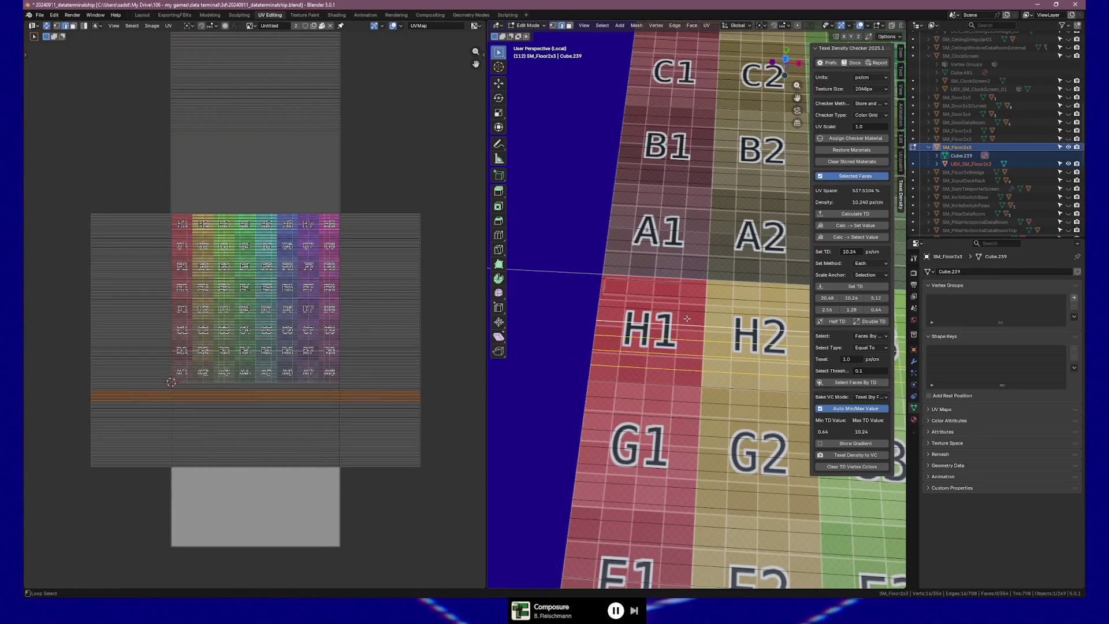
left_click(690, 277, "alt+shift")
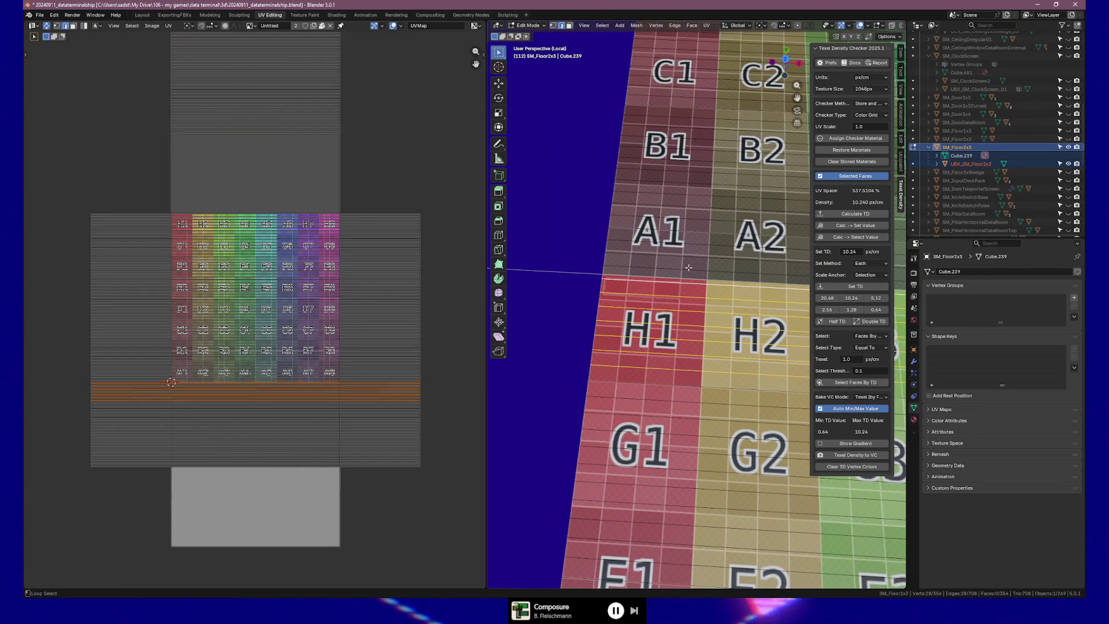
left_click(696, 217, "alt+shift")
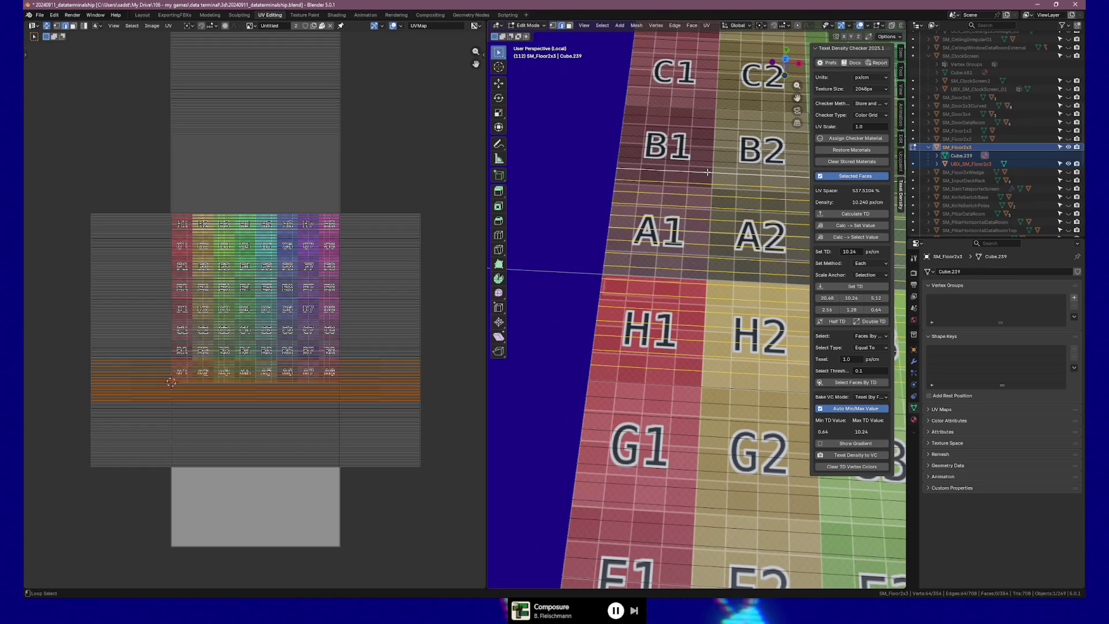
scroll(708, 171, "down", 4)
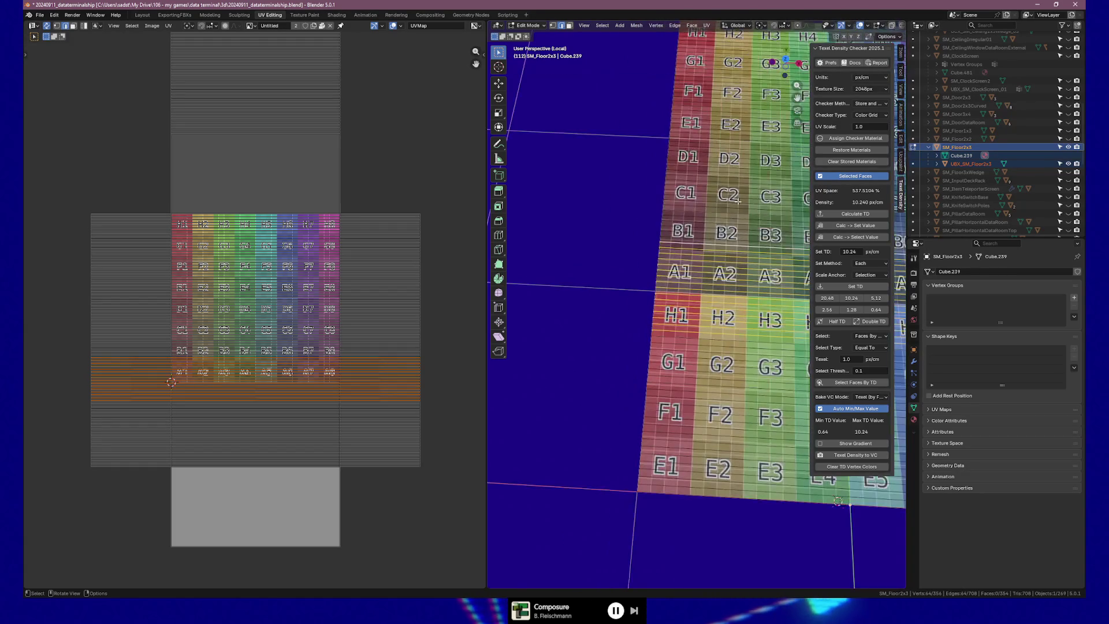
key("ctrl+KP_Add")
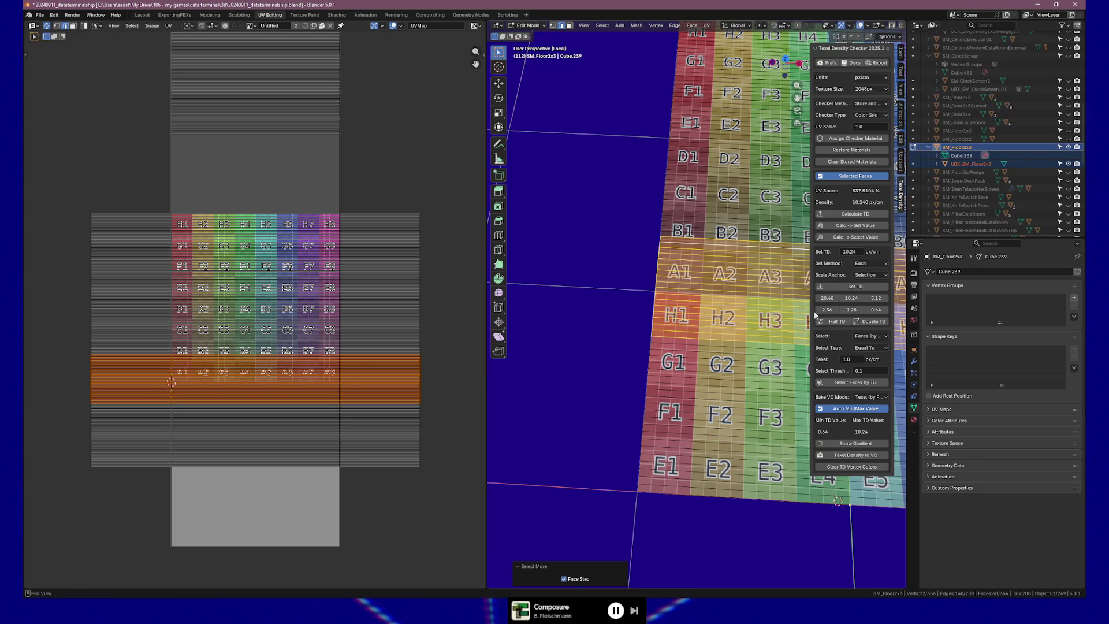
key("2")
scroll(751, 330, "up", 2)
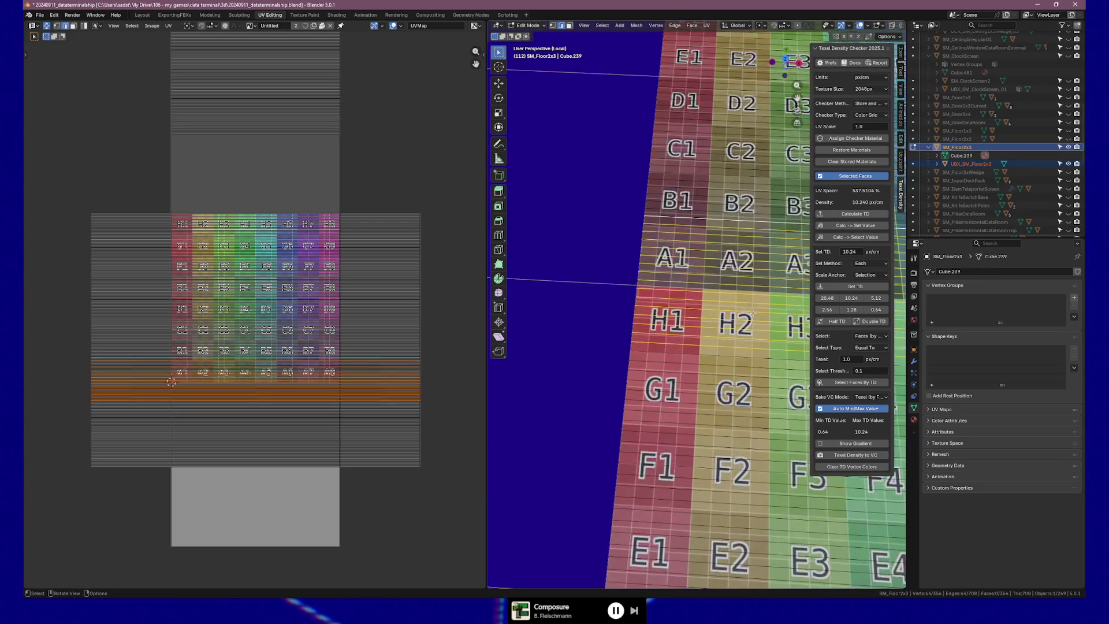
key("ctrl+e")
left_click(729, 296)
middle_click_drag(729, 296, 699, 288)
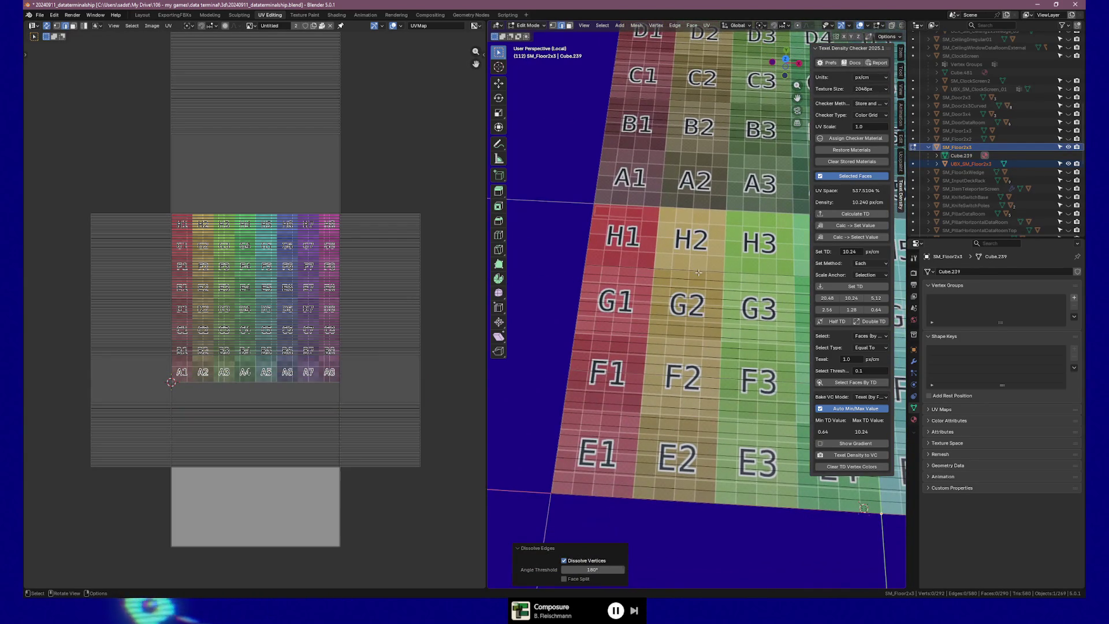
Step: Dissolve the redundant horizontal edge loops through the E and F rows
left_click(699, 273)
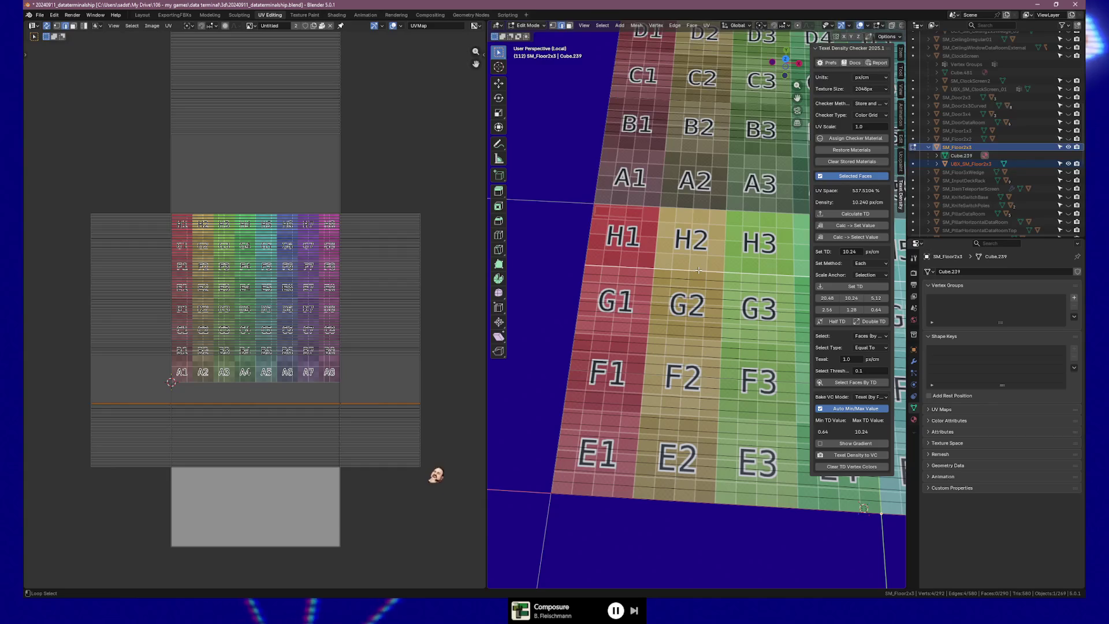
left_click(695, 286, "alt+shift")
left_click(694, 297, "alt+shift")
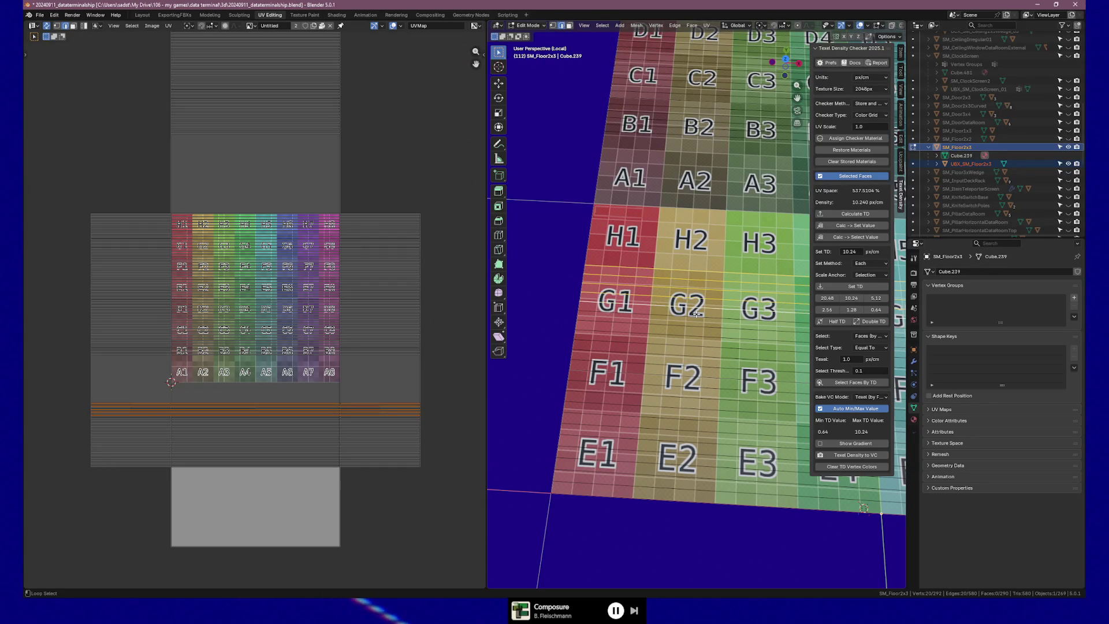
left_click(701, 356, "alt+shift")
left_click(702, 400, "alt+shift")
left_click(703, 422, "alt+shift")
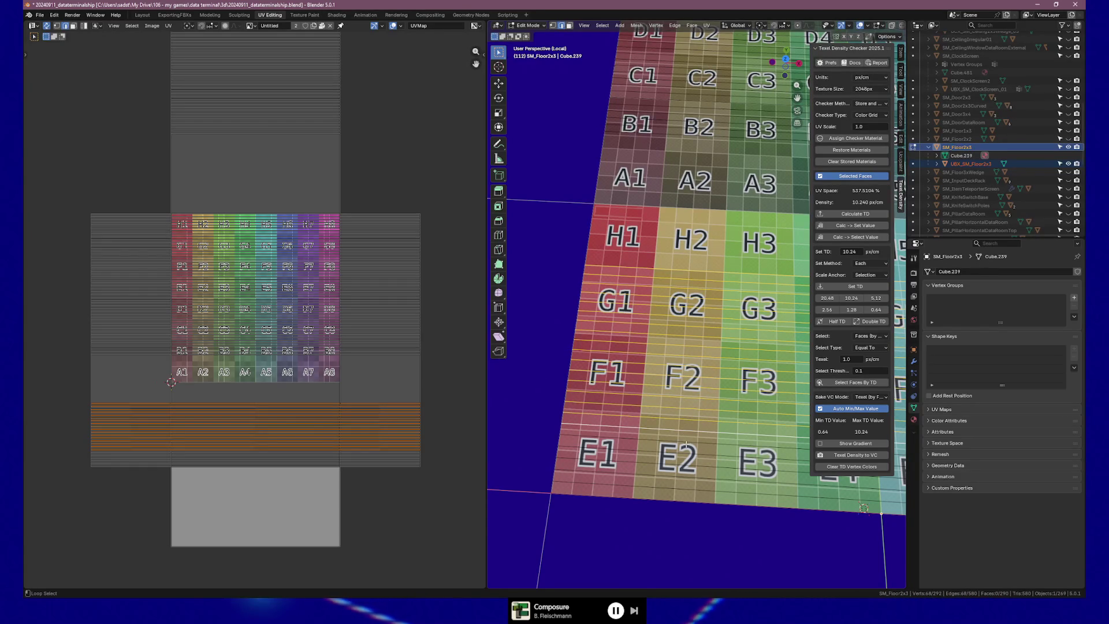
left_click(684, 479, "alt+shift")
right_click(665, 482)
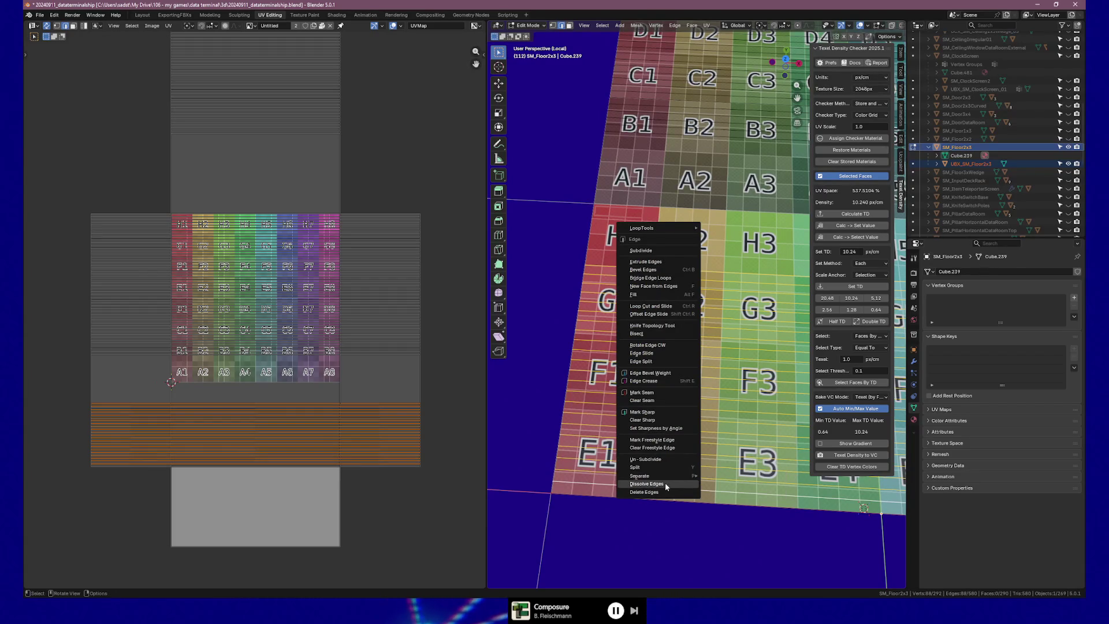
left_click(665, 483)
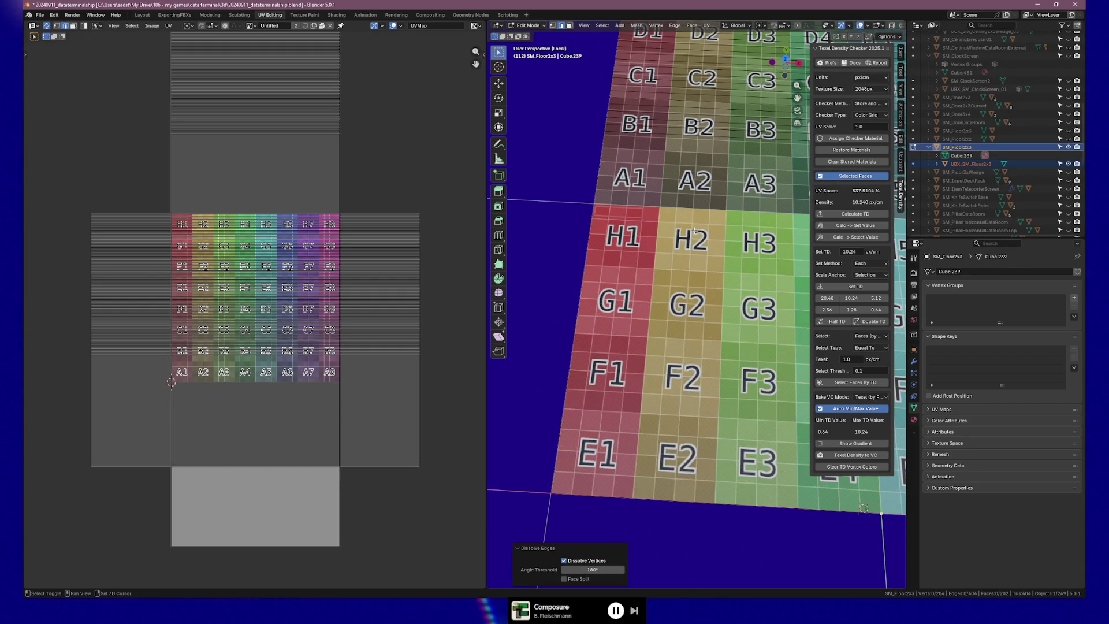
Step: Begin a new selection with a redundant loop across the B row
middle_click_drag(694, 230, 667, 328, "shift")
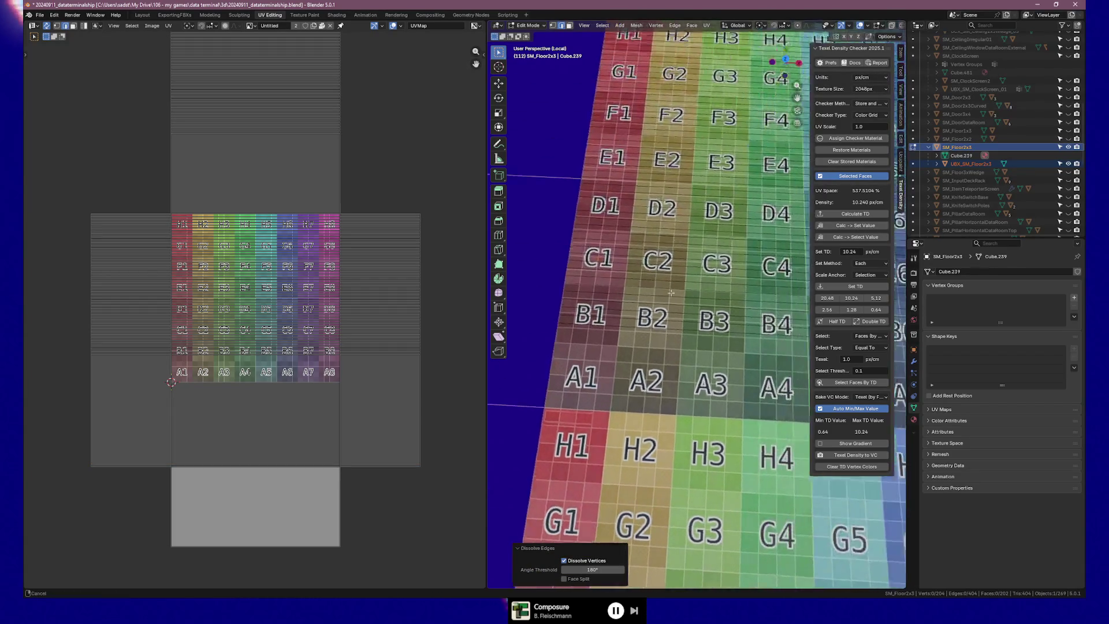
left_click(646, 404, "alt")
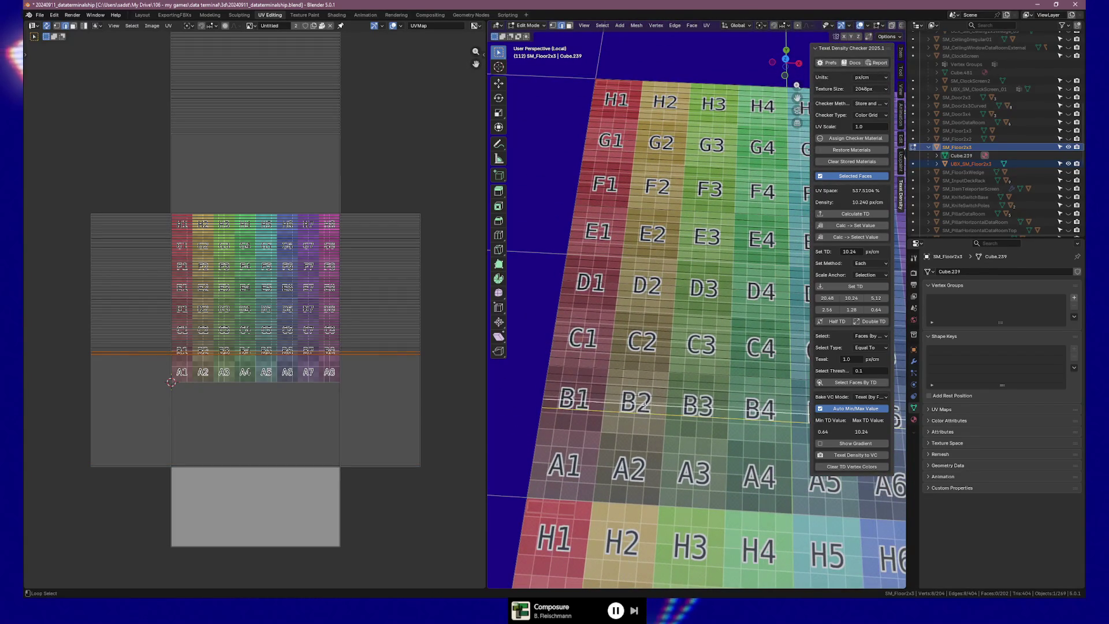
Step: Add the extra horizontal loops from the B row up through the E row to the selection
left_click(645, 388, "alt+shift")
left_click(648, 368, "alt+shift")
left_click(650, 350, "alt+shift")
left_click(651, 337, "alt+shift")
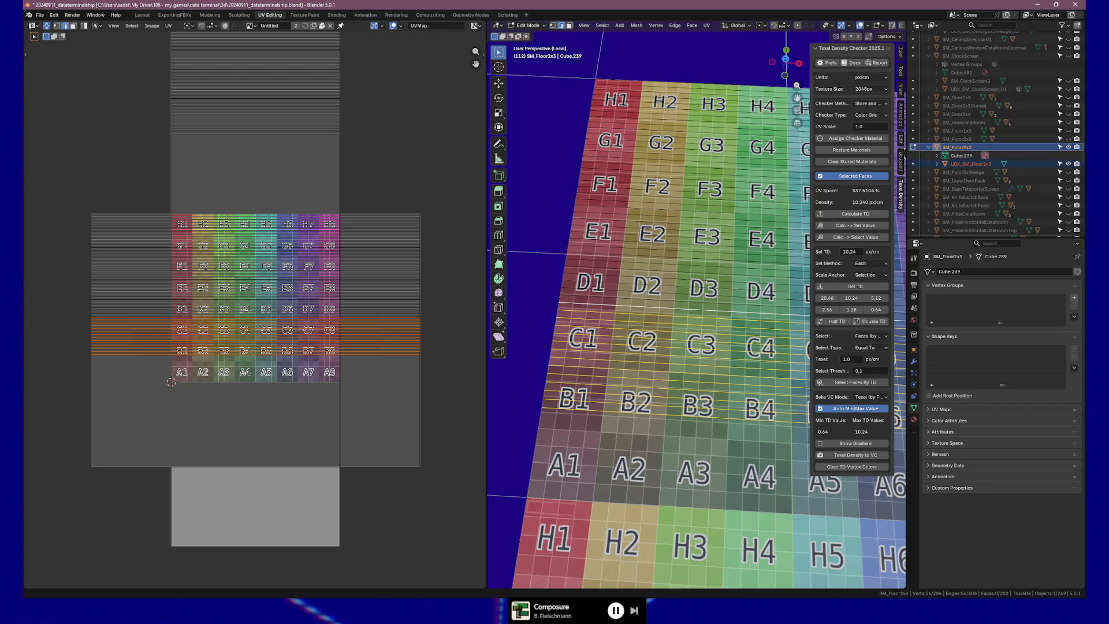
left_click(659, 294, "alt+shift")
left_click(664, 280, "alt+shift")
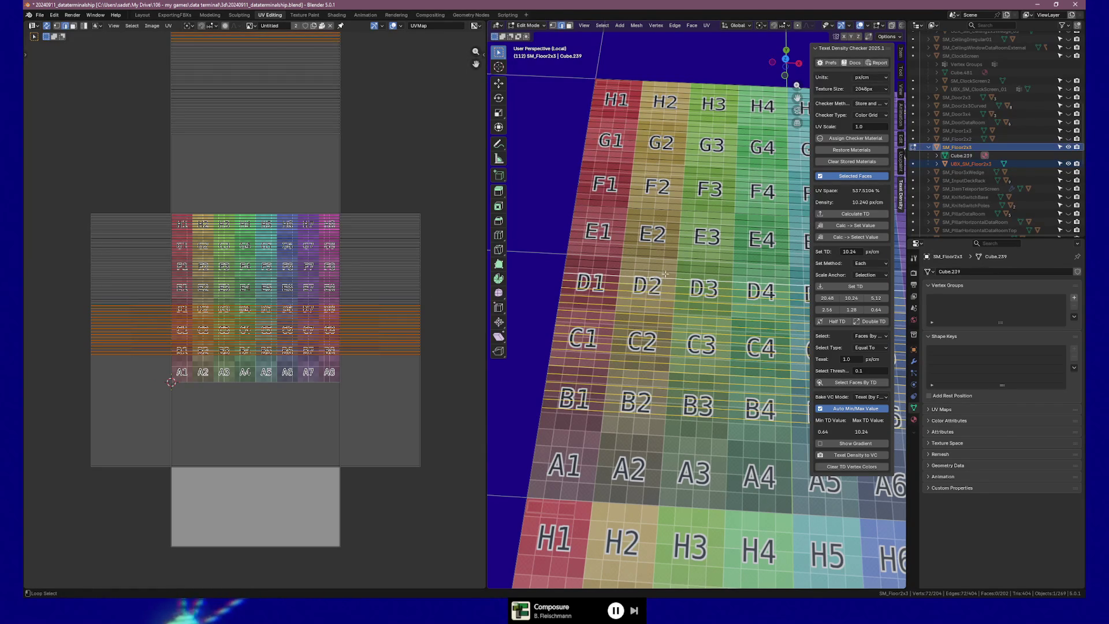
left_click(668, 252, "alt+shift")
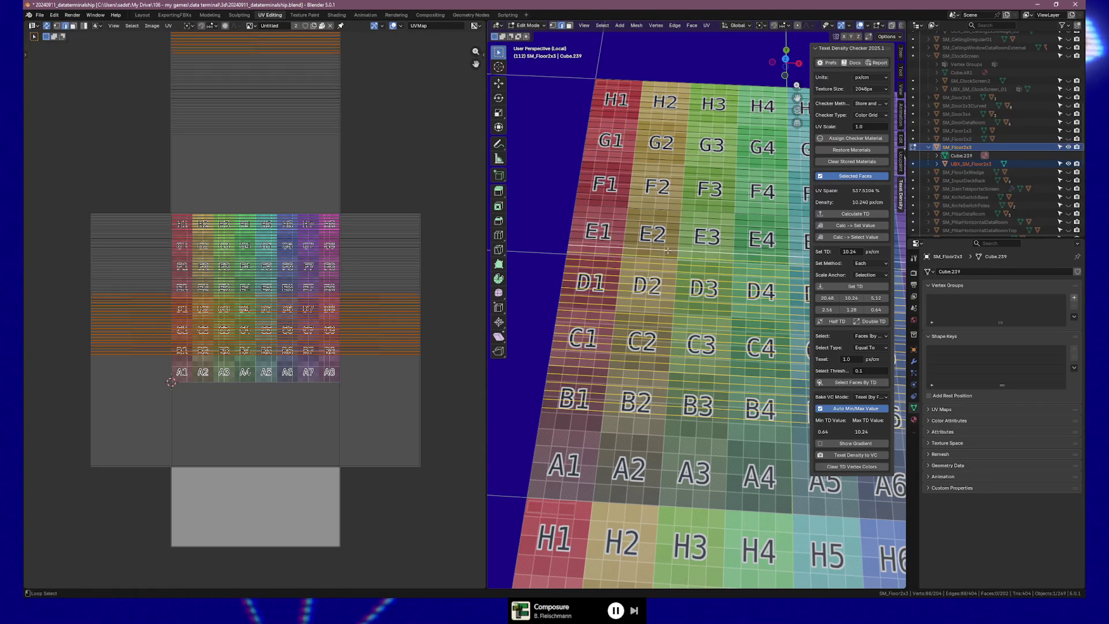
left_click(670, 244, "alt+shift")
left_click(673, 230, "alt+shift")
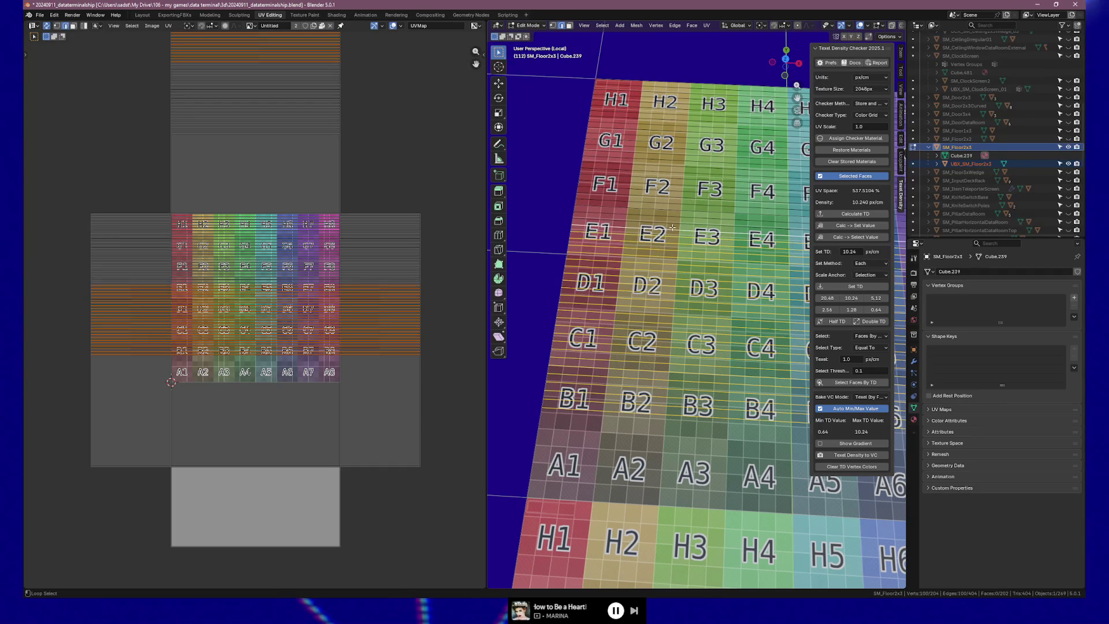
Step: Add the F to H row loops and dissolve the whole selection, leaving a clean low-poly grid
left_click(677, 209, "alt+shift")
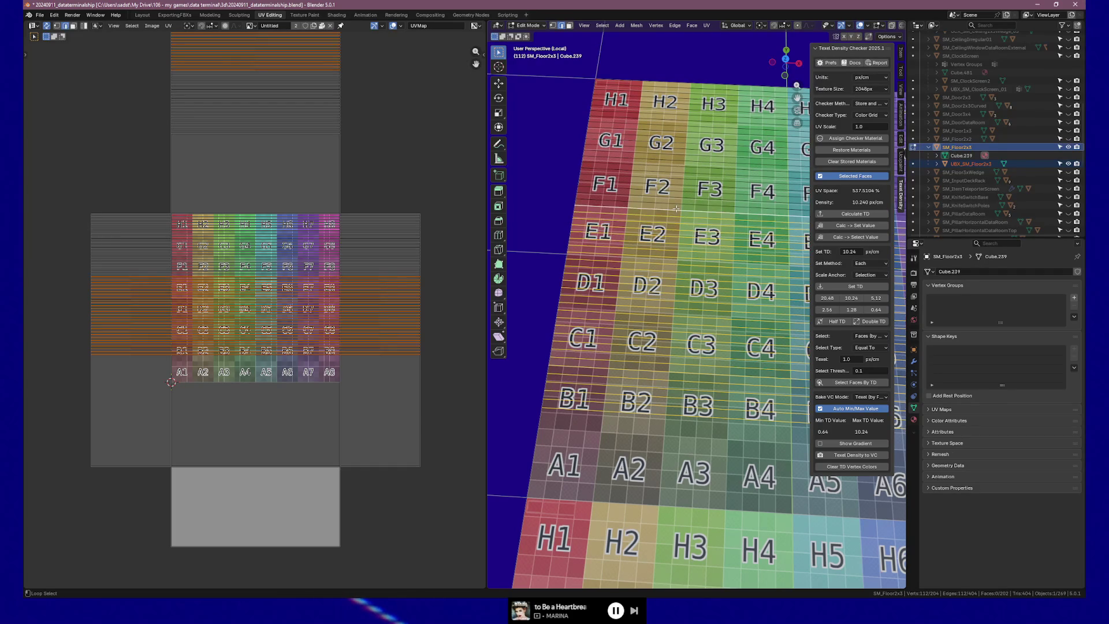
left_click(677, 203, "alt+shift")
left_click(679, 189, "alt+shift")
left_click(680, 183, "alt+shift")
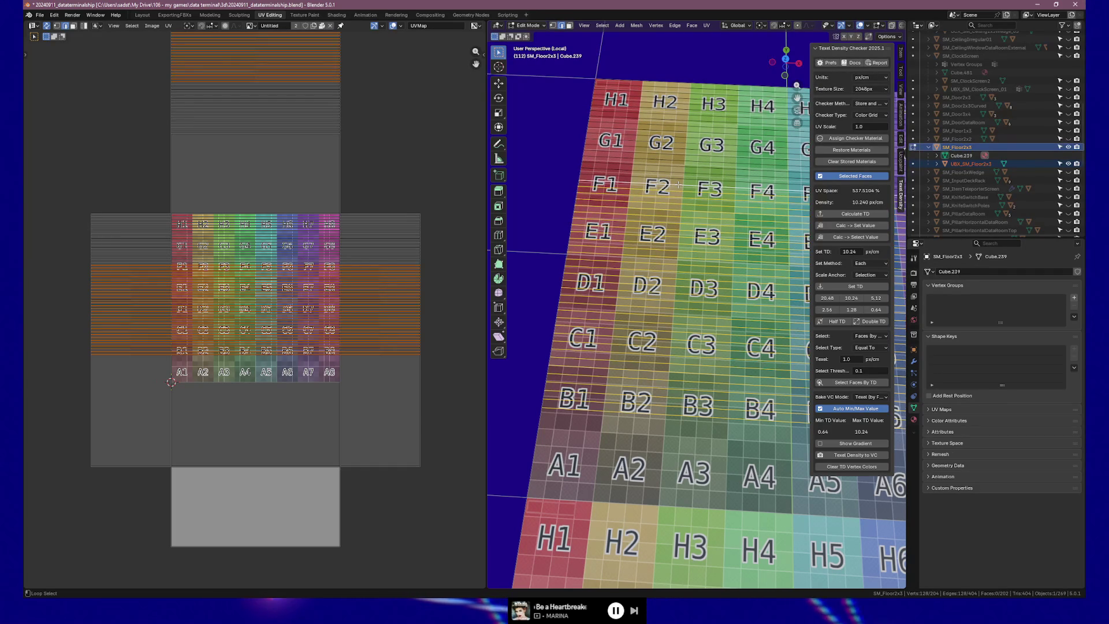
left_click(680, 177, "alt+shift")
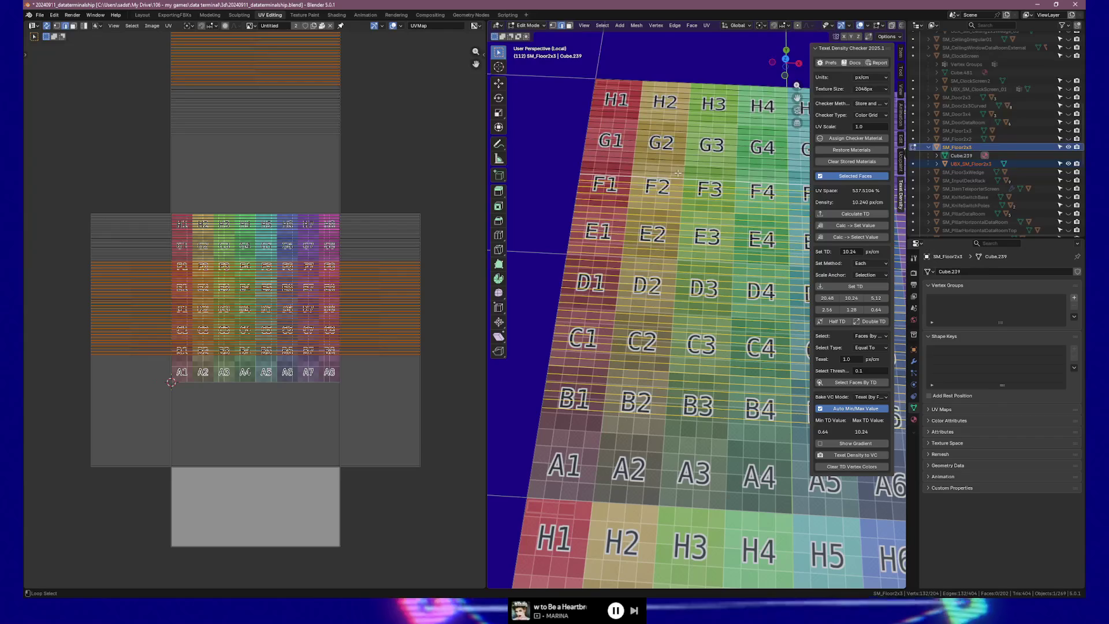
left_click(681, 165, "alt+shift")
left_click(681, 157, "alt+shift")
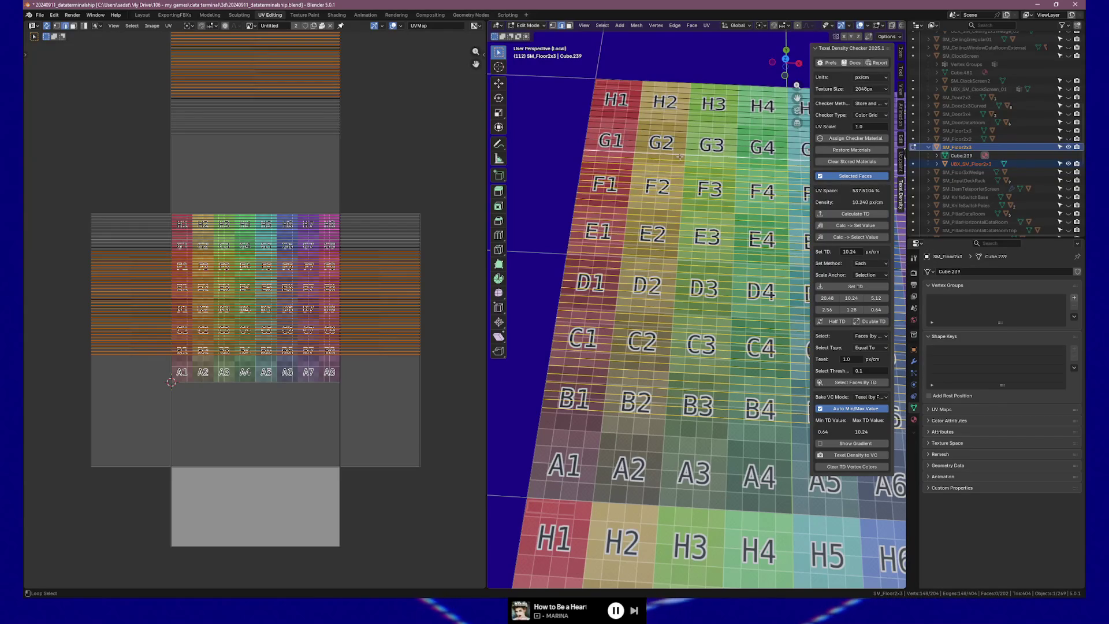
left_click(681, 151, "alt+shift")
left_click(682, 137, "alt+shift")
left_click(683, 115, "alt+shift")
left_click(682, 111, "alt+shift")
left_click(684, 99, "alt+shift")
left_click(685, 90, "alt+shift")
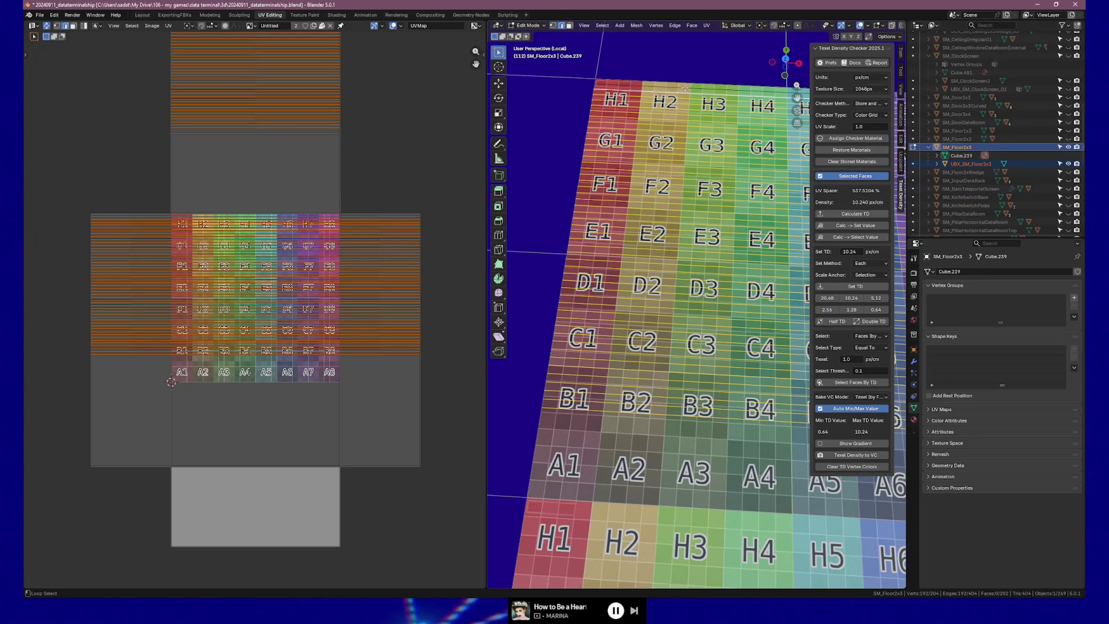
key("ctrl+e")
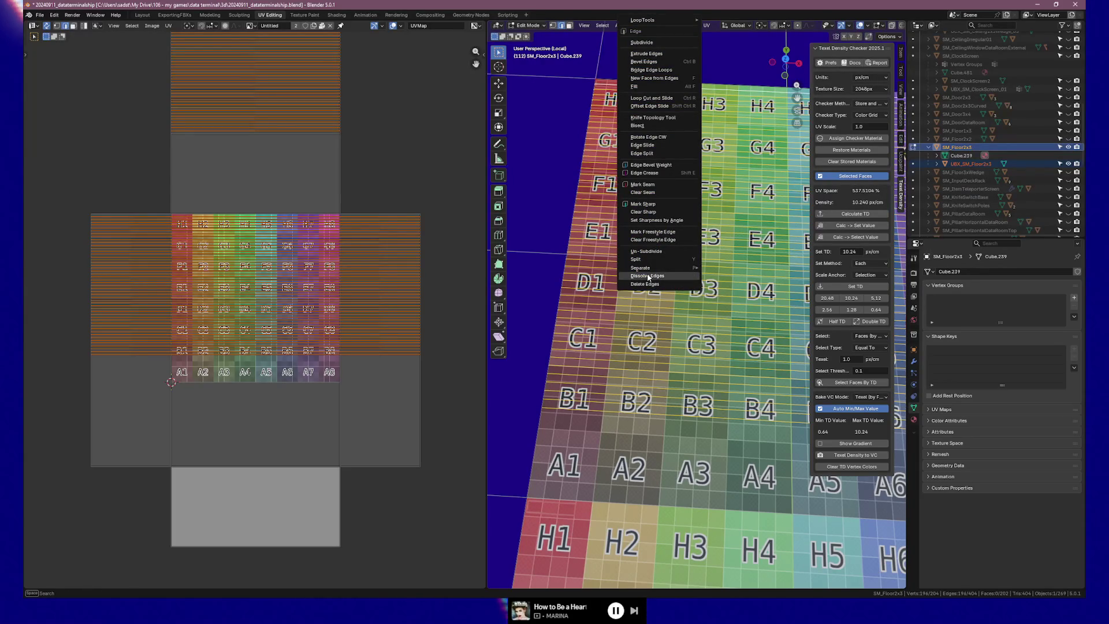
left_click(648, 277)
scroll(641, 295, "down", 5)
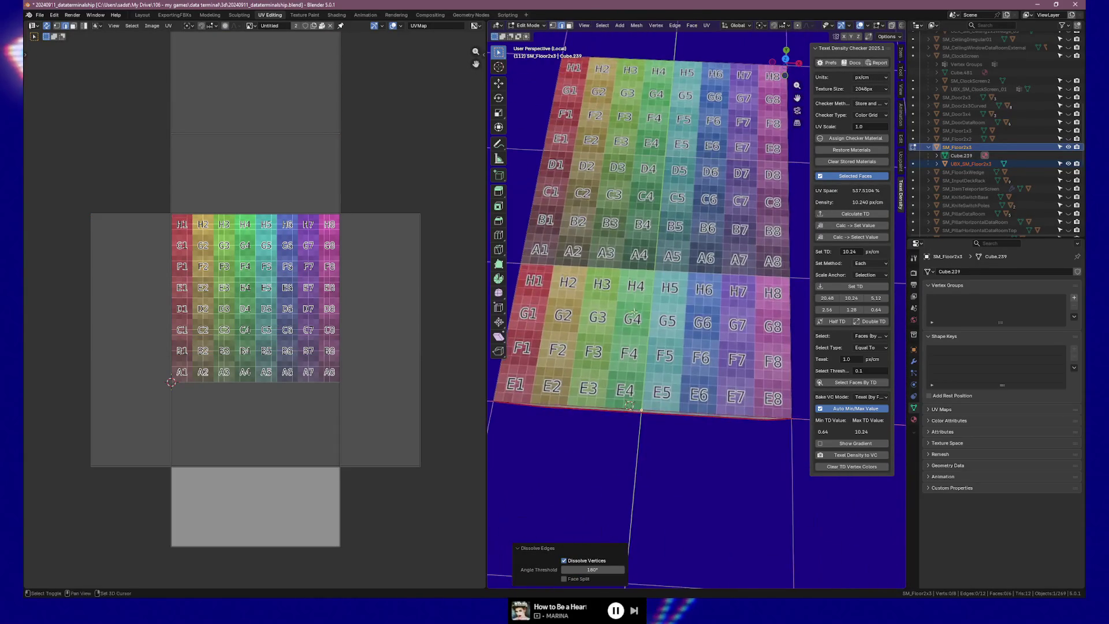
scroll(640, 332, "up", 1)
scroll(640, 333, "up", 3)
scroll(641, 333, "down", 2)
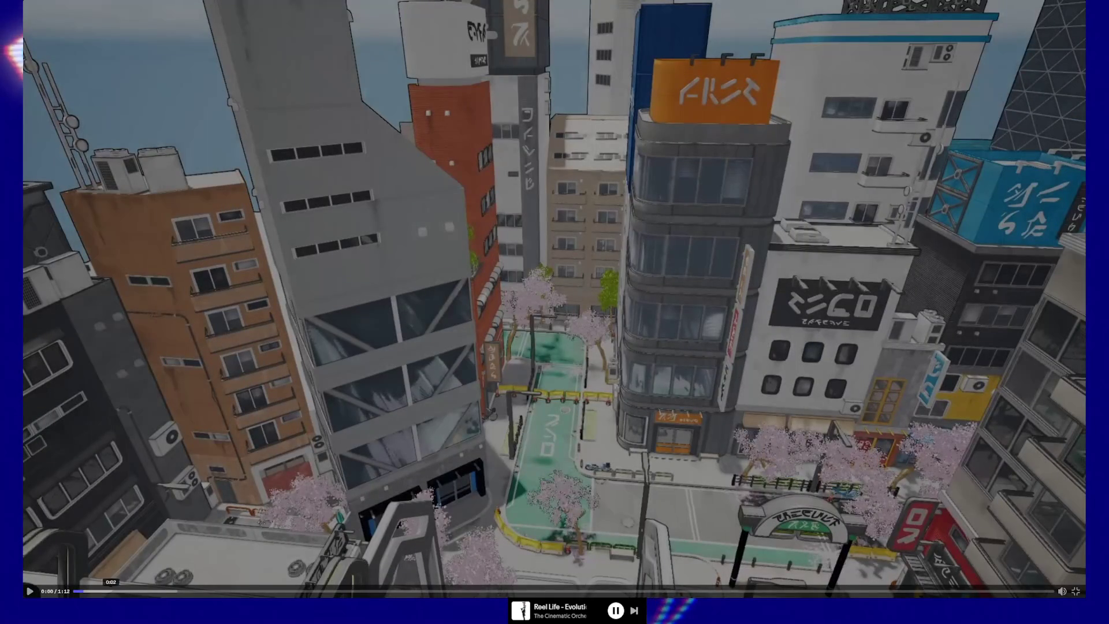
Step: Start playback of the city game scene video
left_click(38, 592)
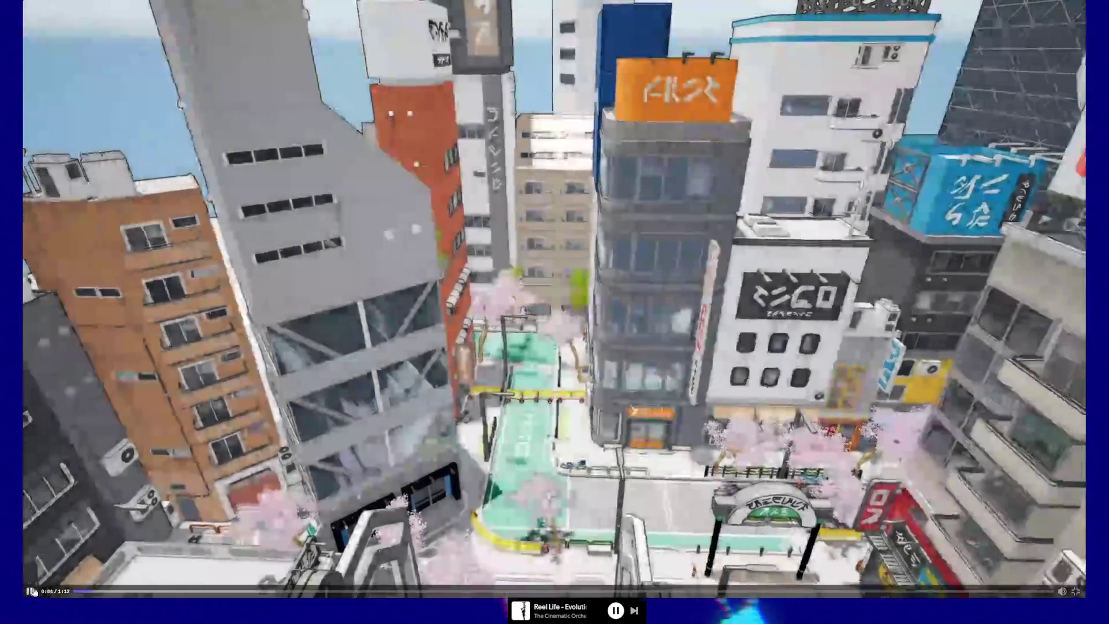